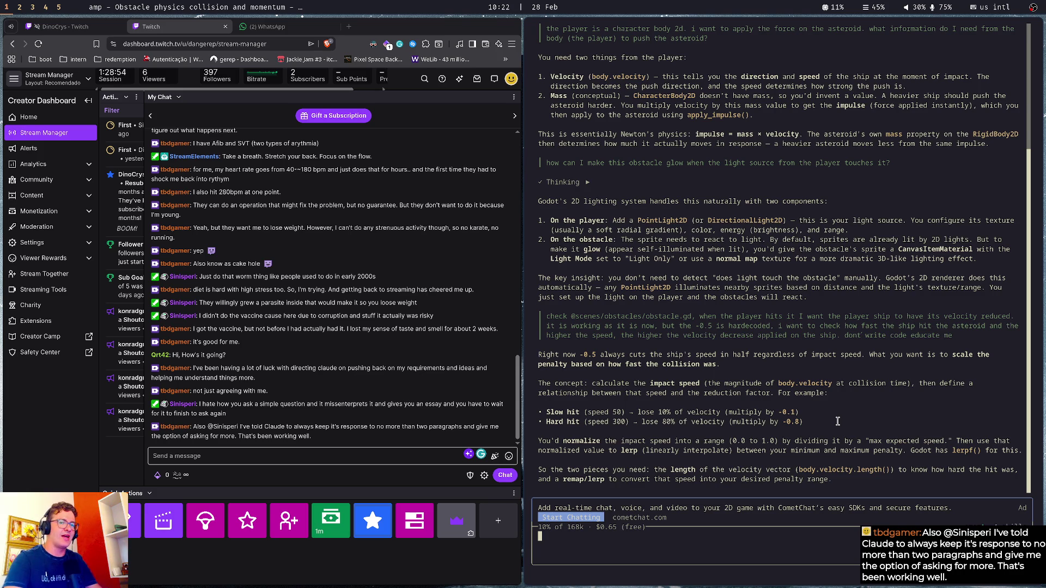
Open the command palette, list the installed skills, then close the list
key("ctrl+o")
type("sk")
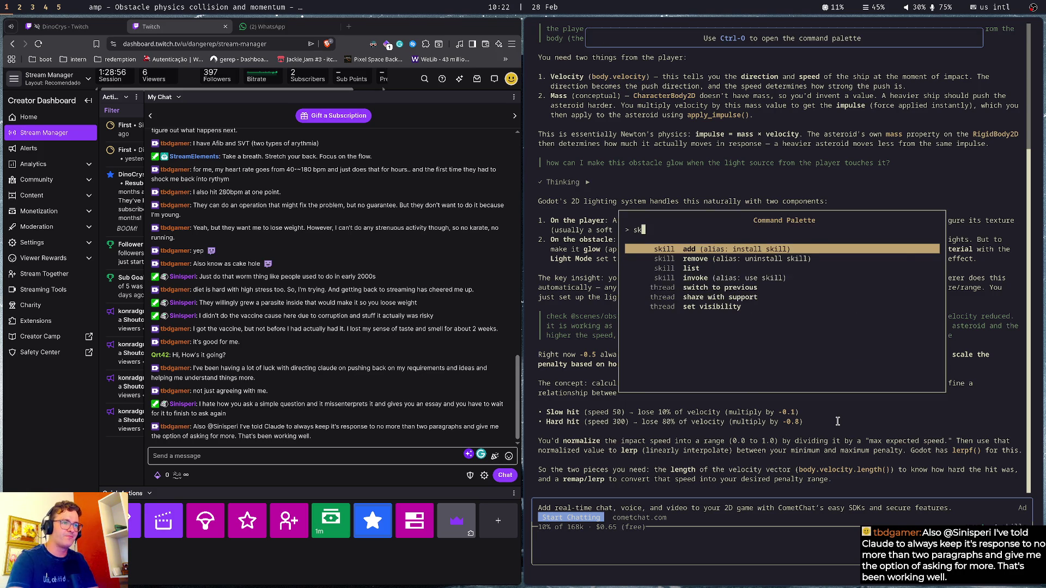
key("Down")
key("Down")
key("Return")
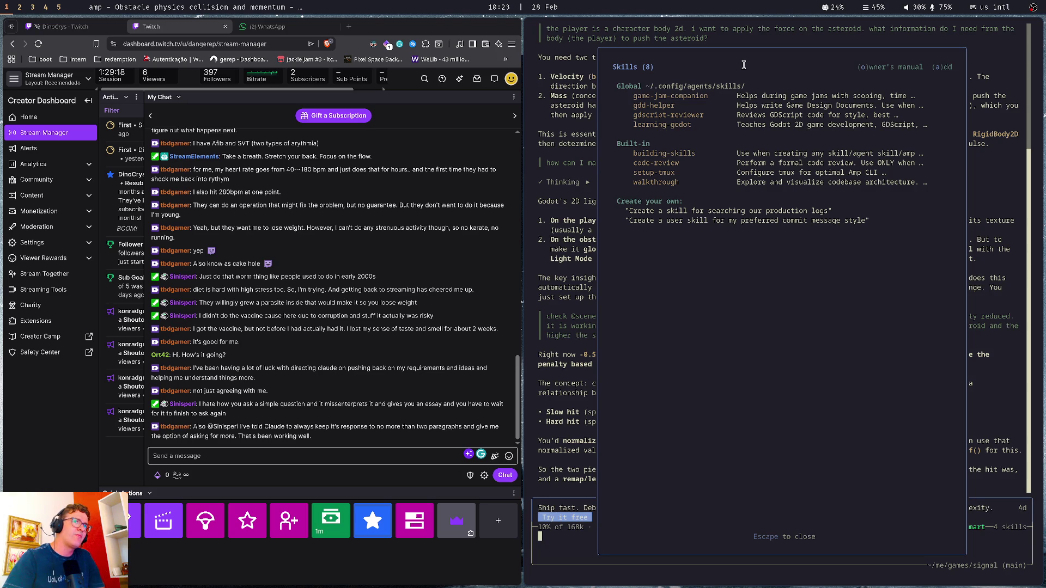
key("Escape")
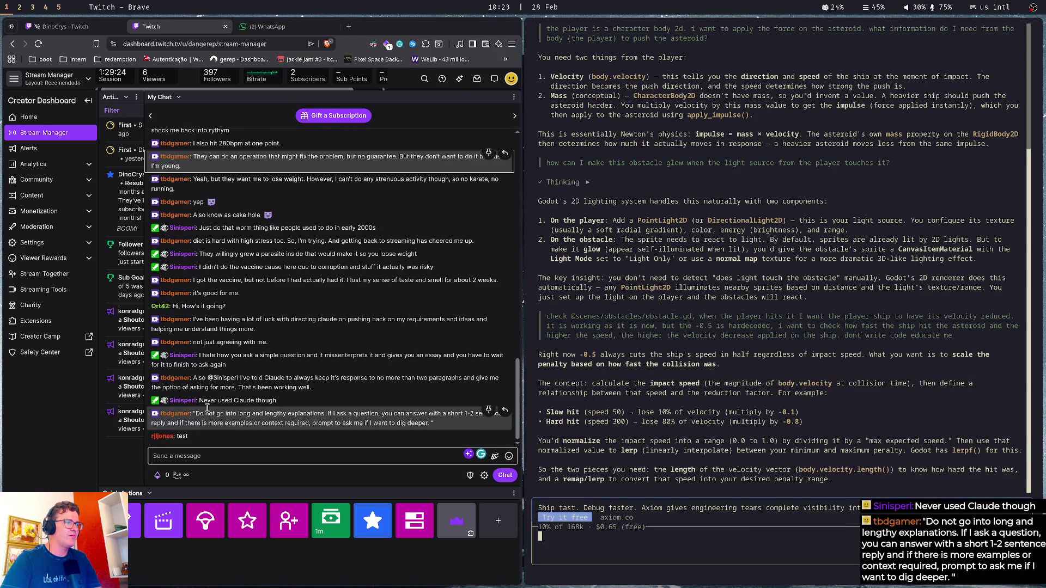
Select the opening words of the latest chat message, then clear the selection
left_click_drag(201, 413, 296, 423)
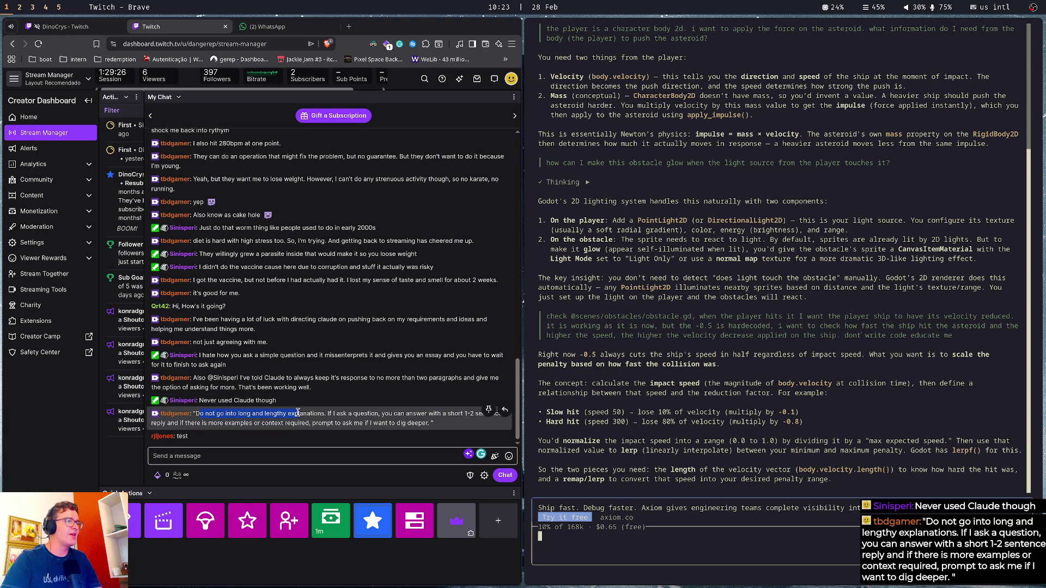
left_click(399, 438)
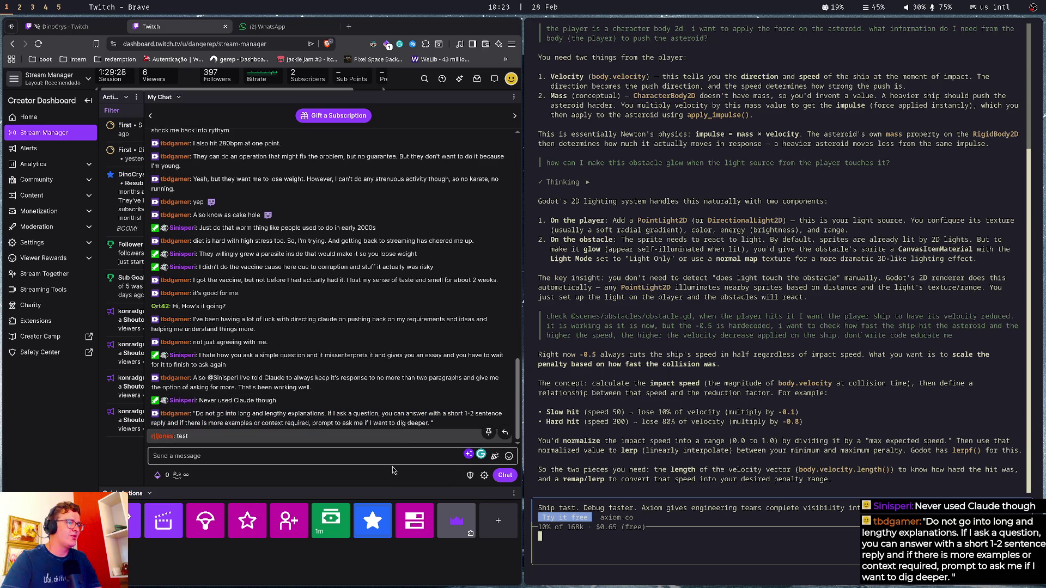
left_click(395, 458)
left_click(398, 424)
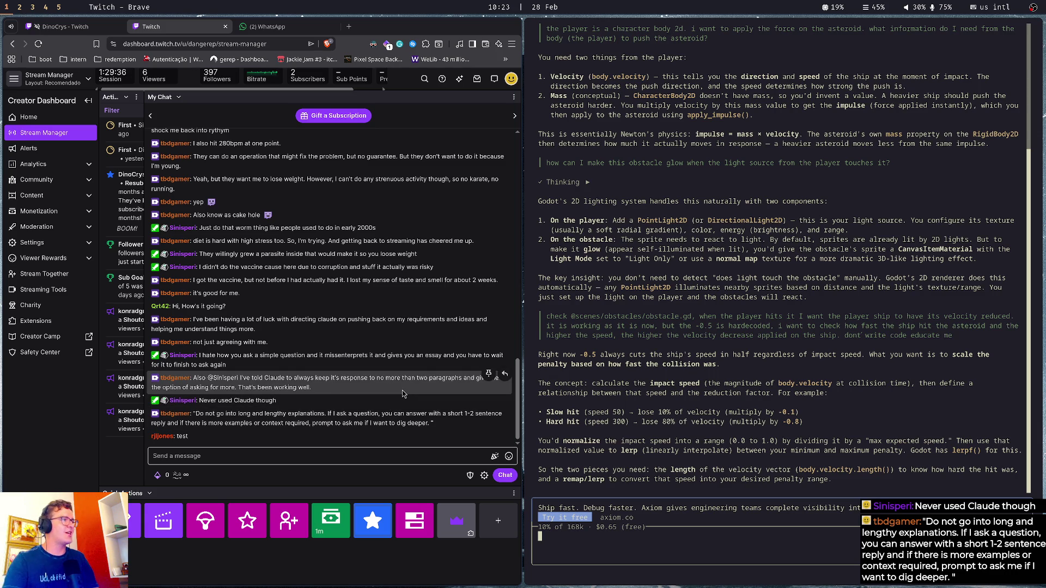
Collapse the dashboard sidebar to icons, widen the Activity Feed, and copy the slow/hard hit example lines
left_click(88, 101)
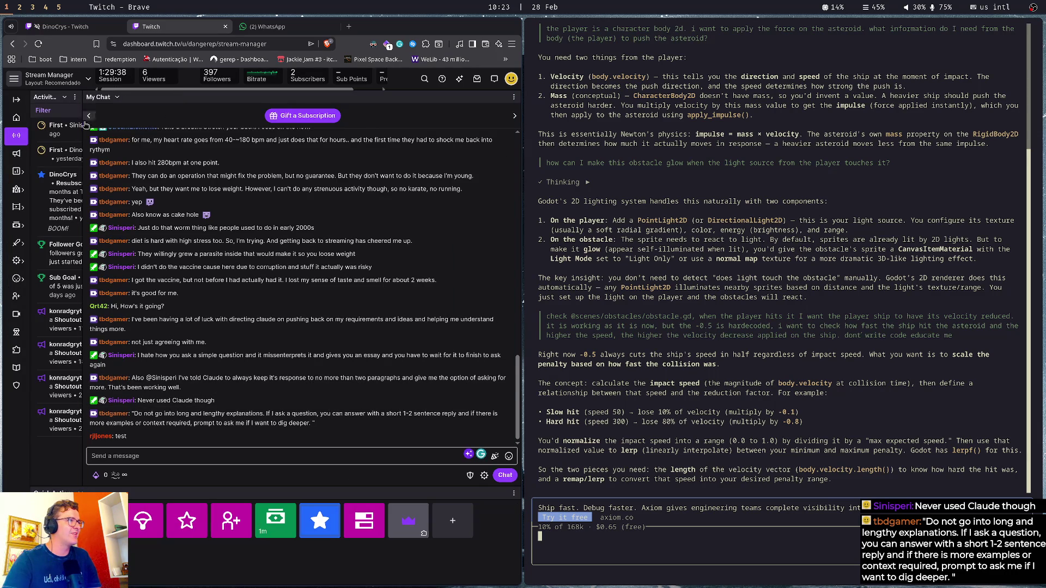
left_click_drag(85, 119, 107, 136)
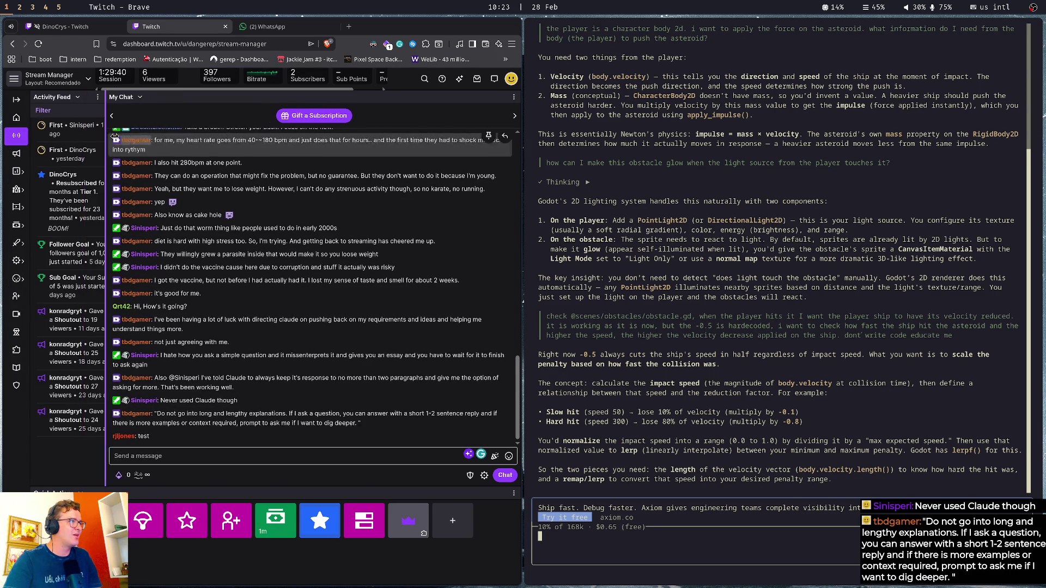
left_click(436, 456)
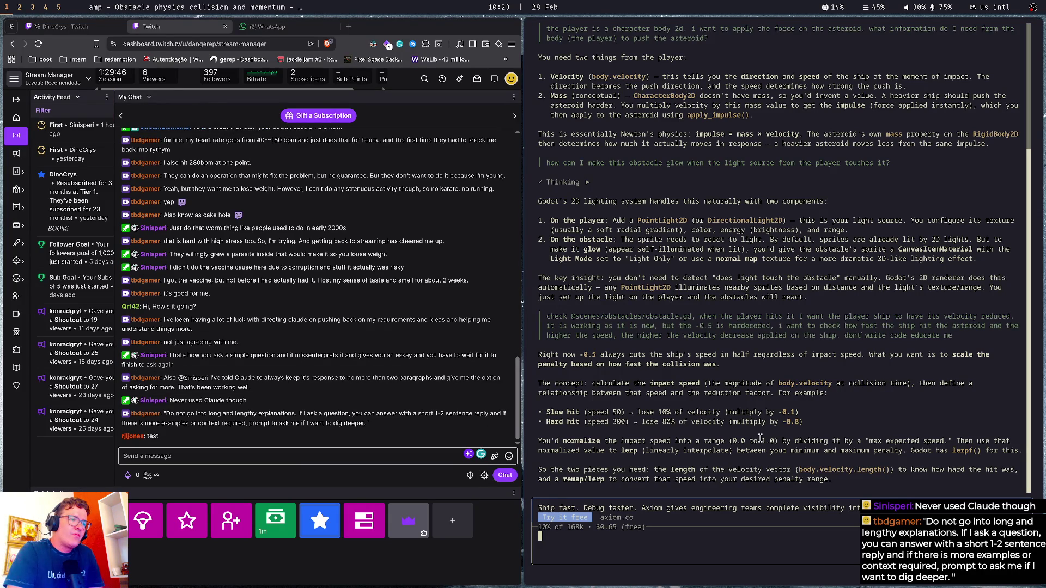
left_click_drag(740, 401, 806, 418)
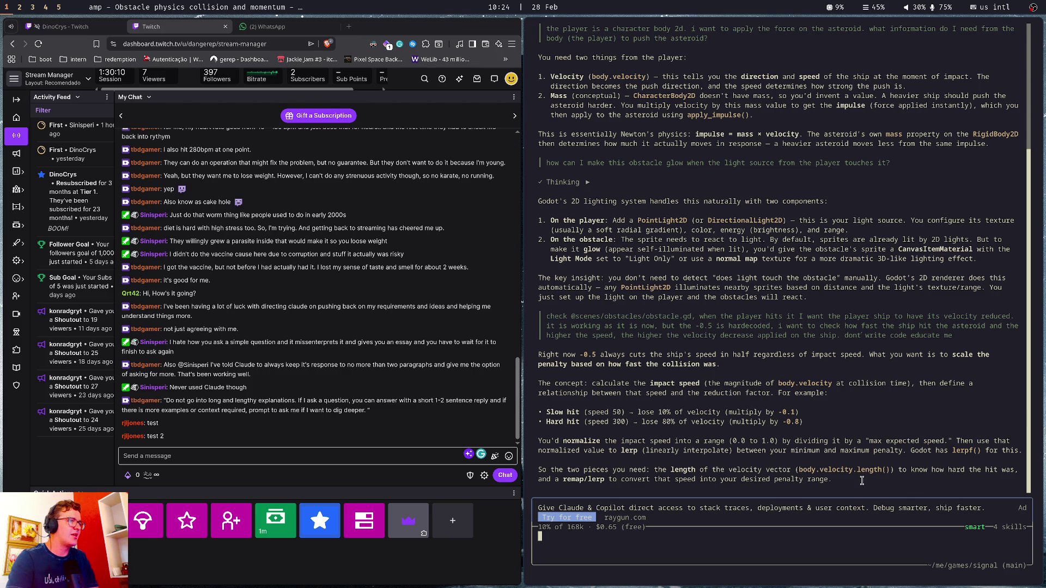
Change line 12 of obstacle.gd to print(body.velocity.length()) and run the game to test it
key("super+2")
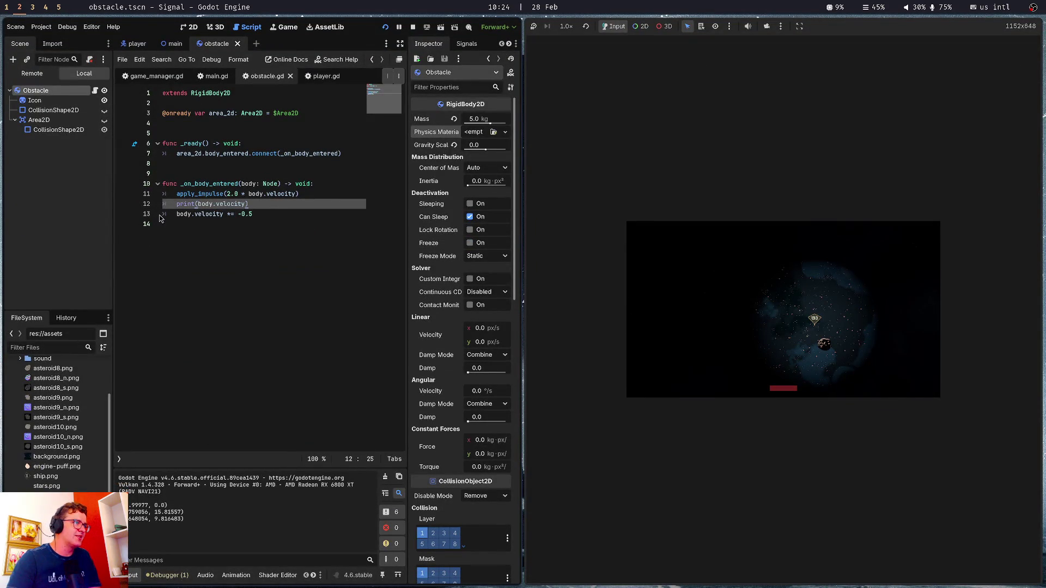
key("Left")
type(".leng")
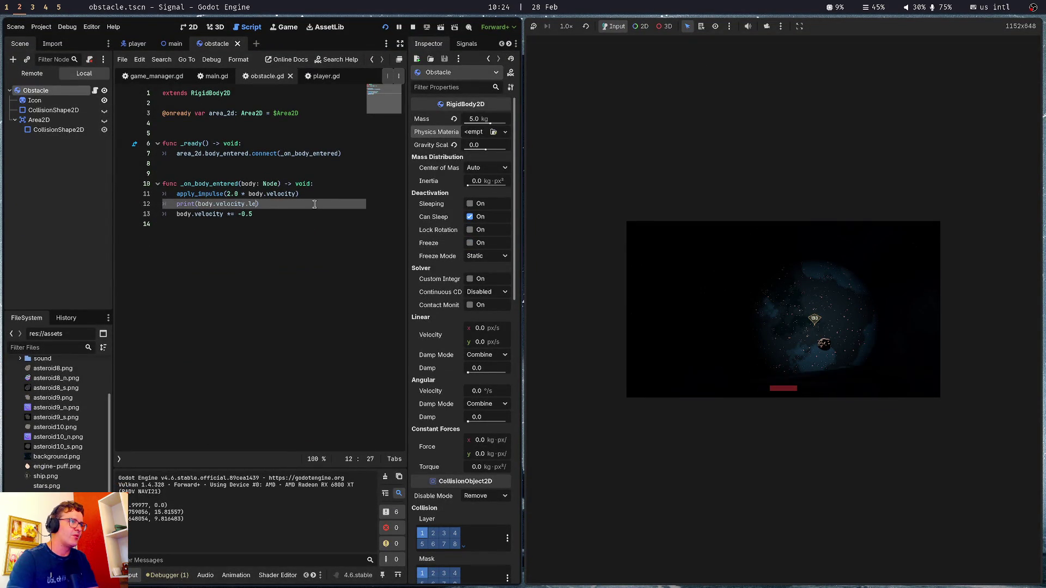
type("th()")
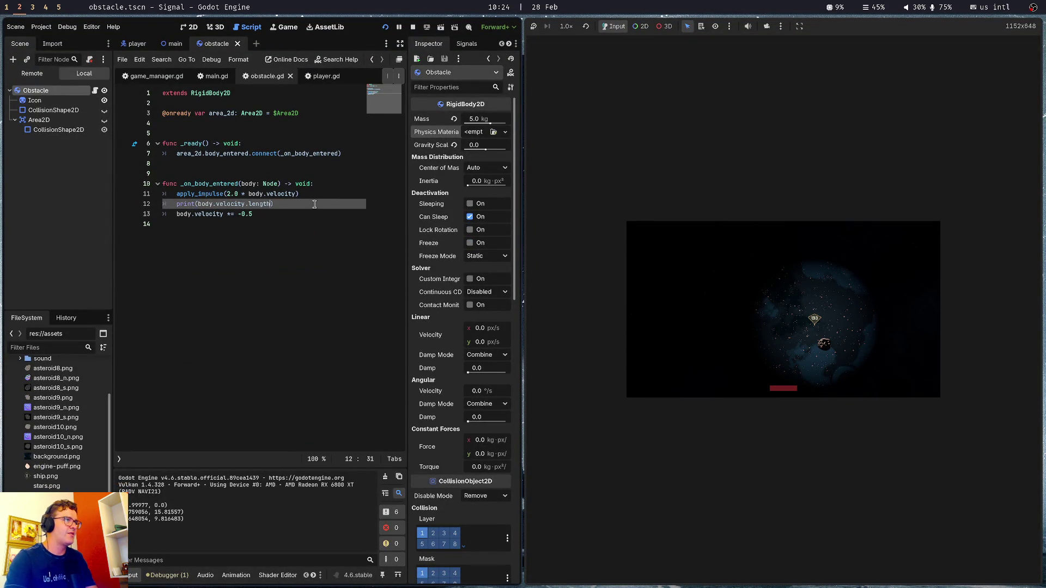
key("ctrl+s")
key("Right")
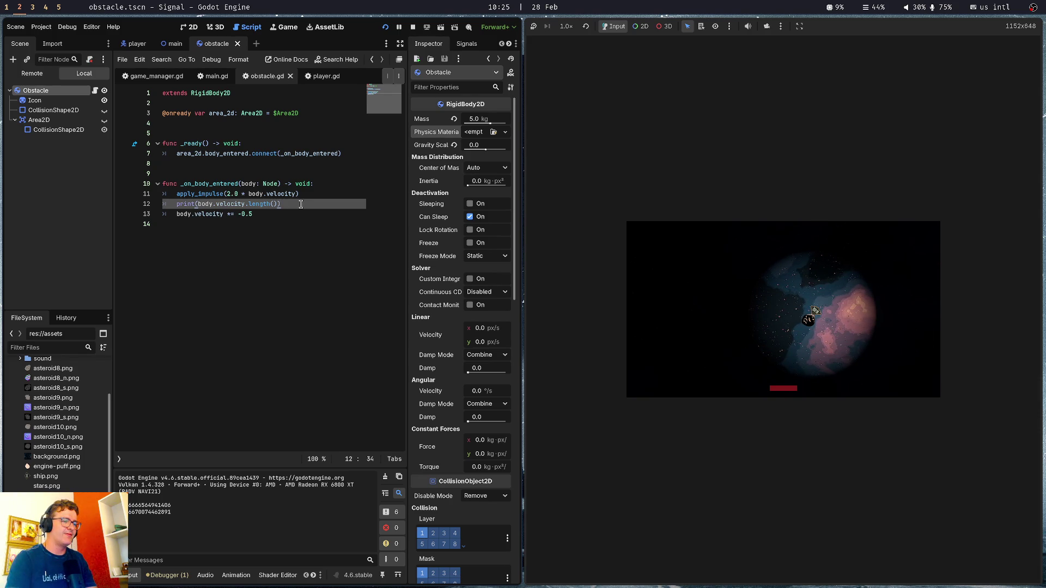
key("super+1")
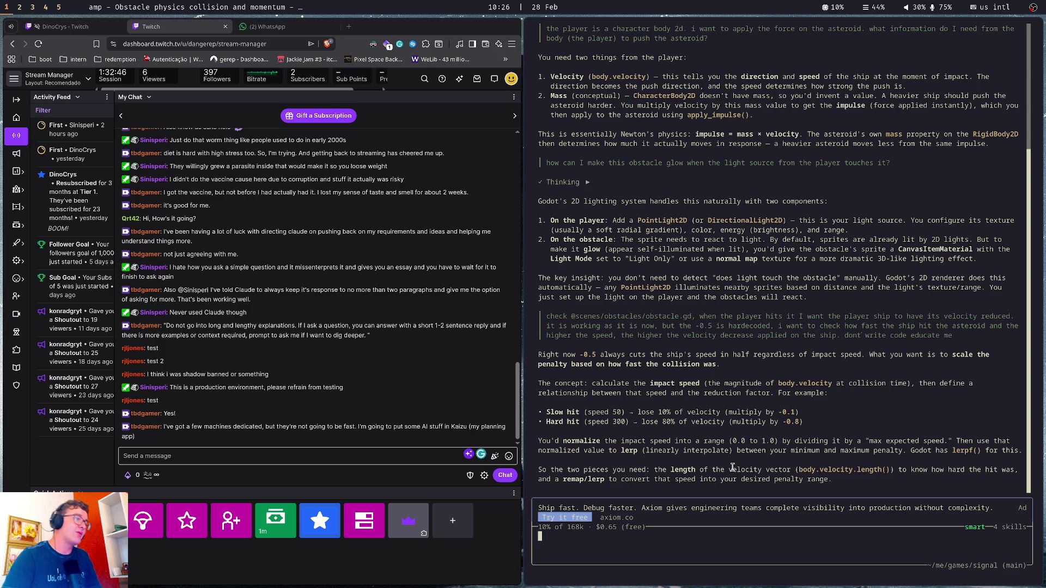
left_click(275, 27)
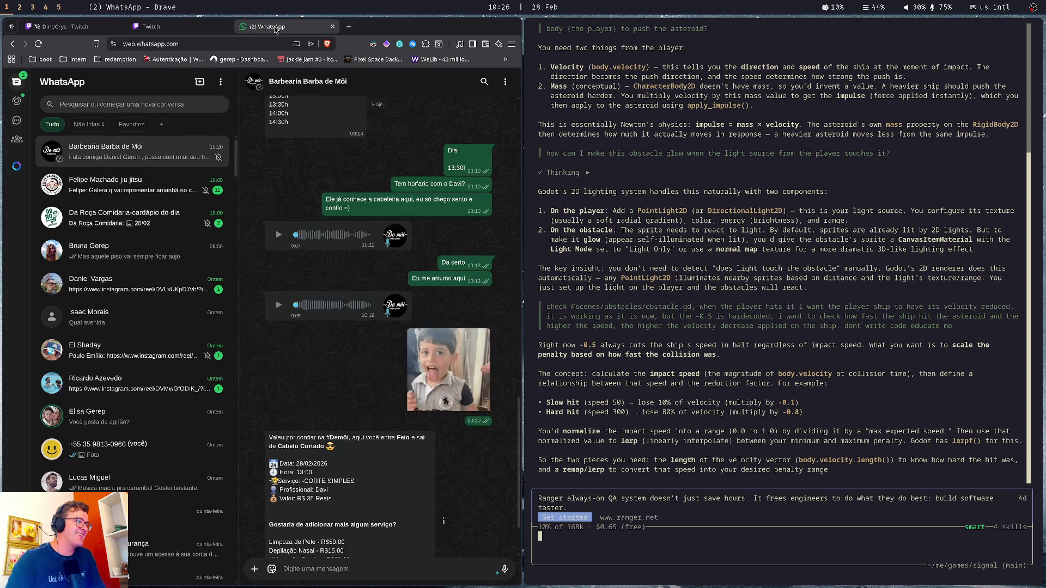
scroll(331, 360, "down", 2)
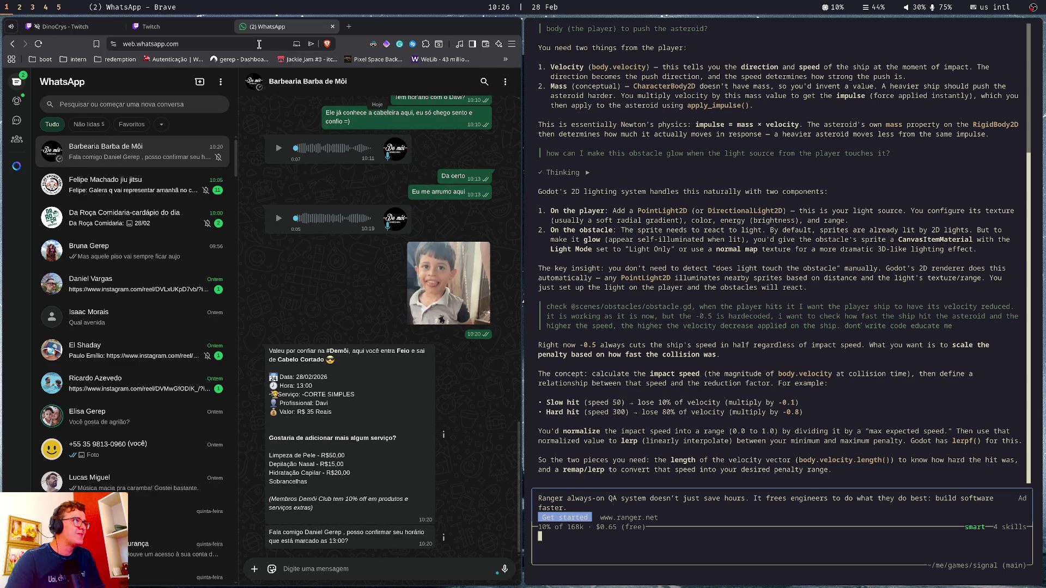
left_click(163, 27)
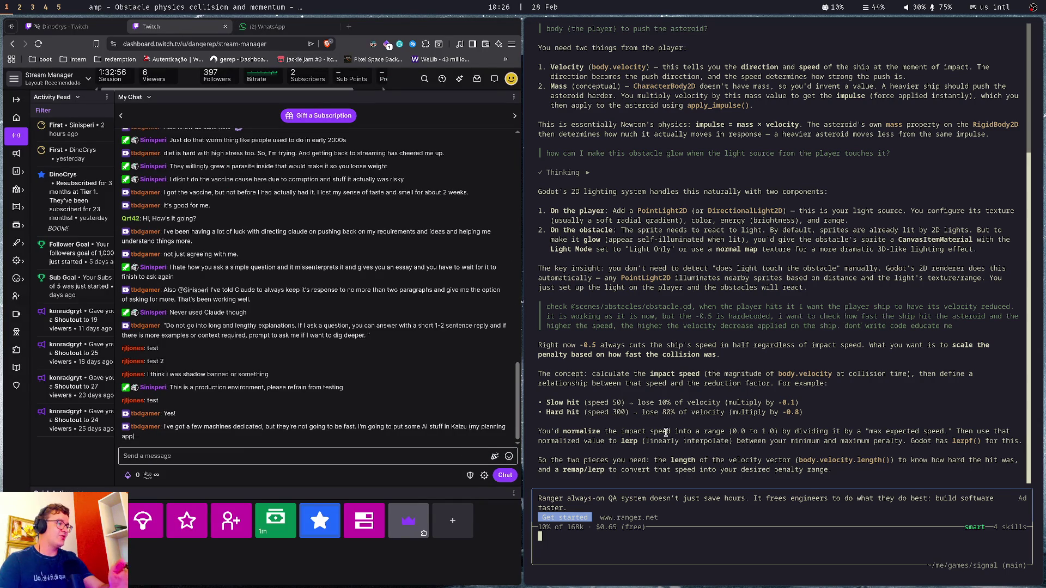
left_click(598, 528)
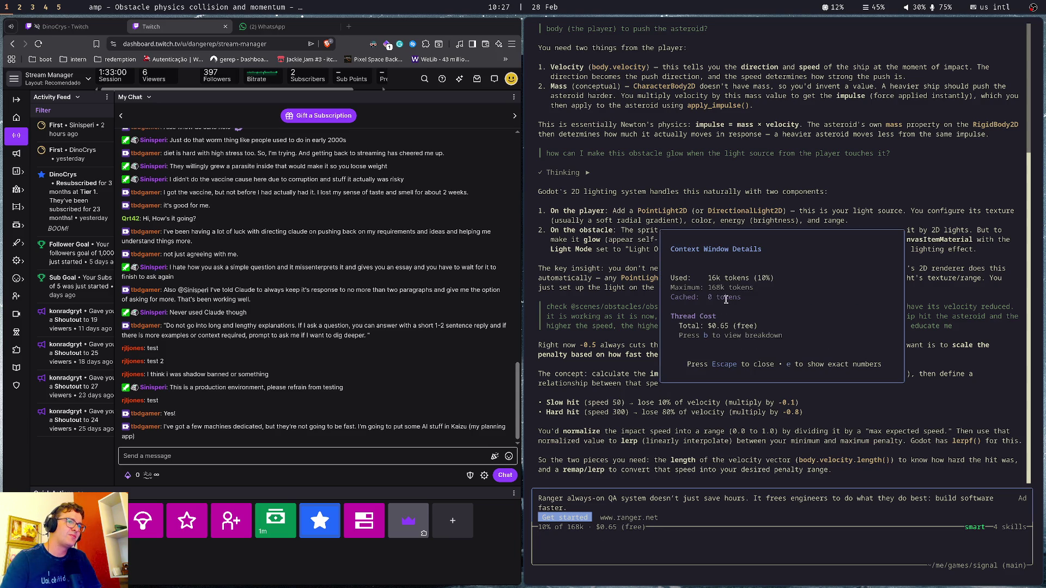
key("Escape")
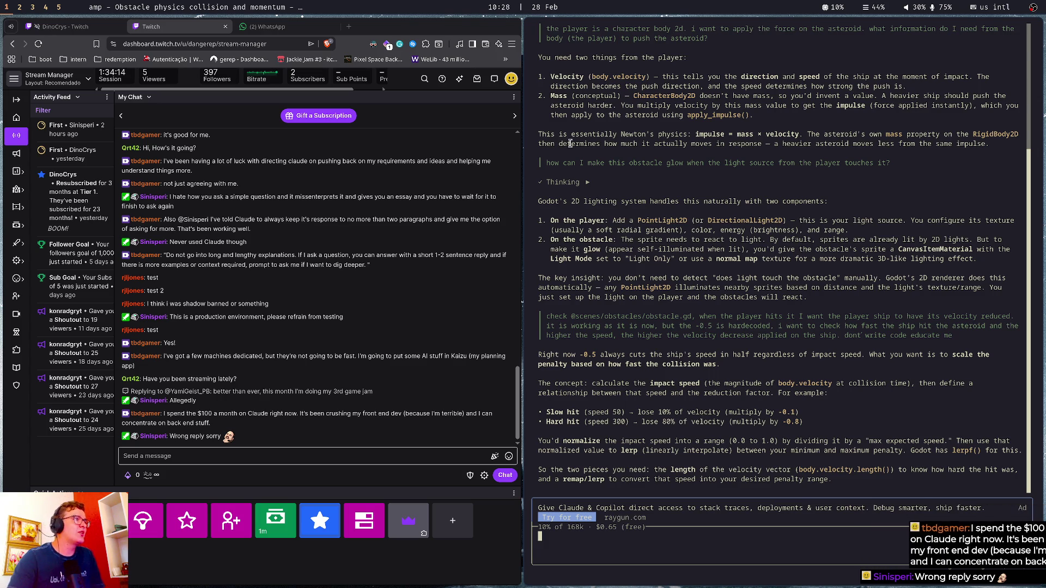
middle_click(308, 59)
Check the Jackie Jam #3 submission countdown, then close that page and the WhatsApp Web tab
left_click(374, 28)
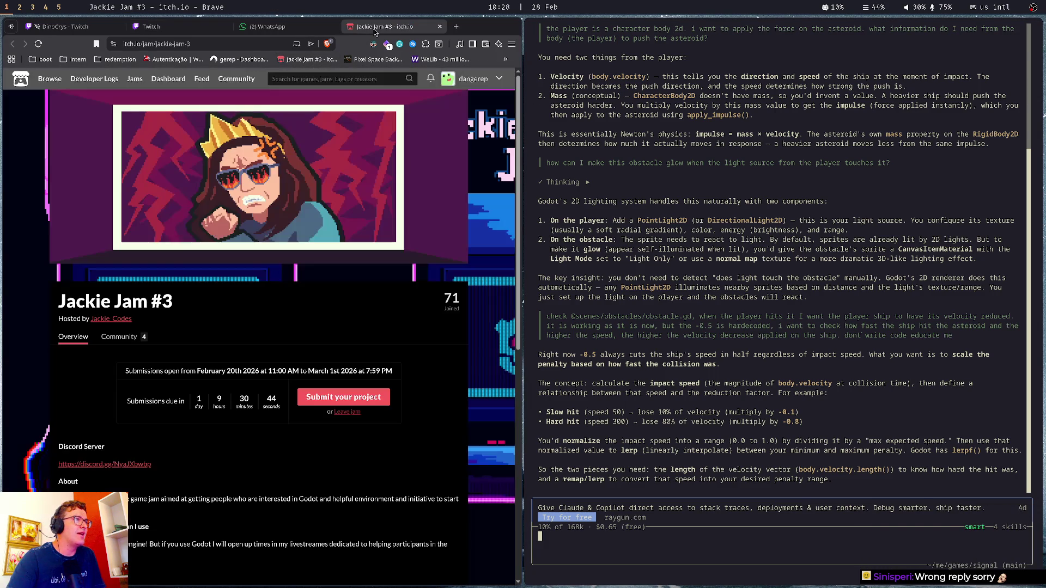
left_click_drag(189, 399, 278, 402)
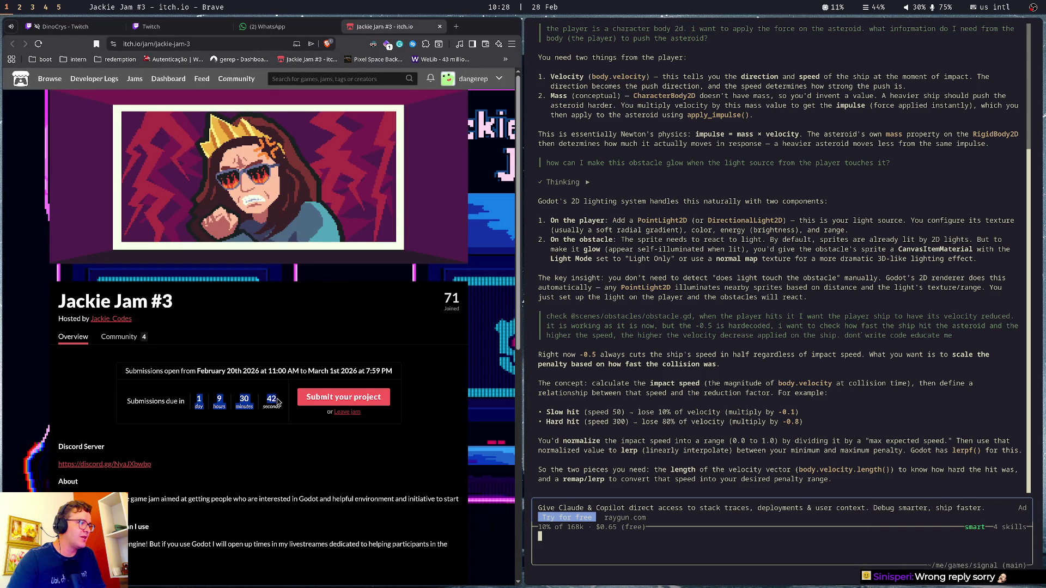
left_click(281, 469)
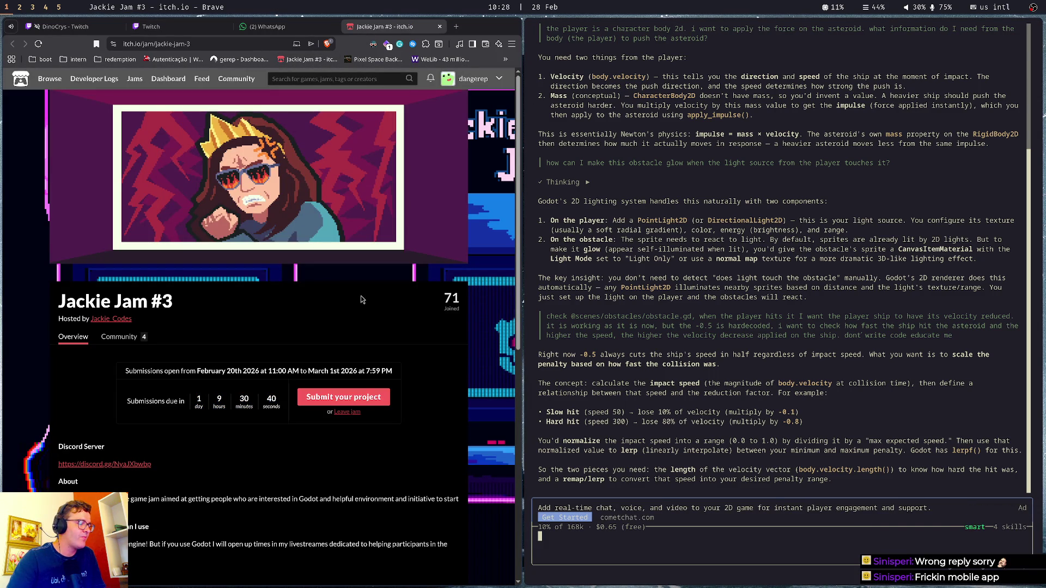
middle_click(396, 29)
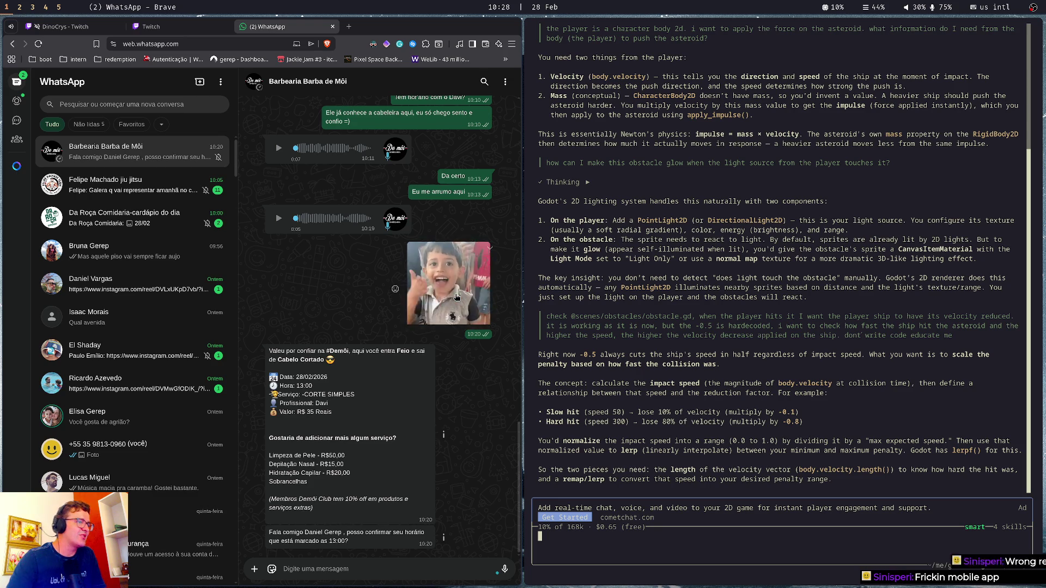
middle_click(290, 32)
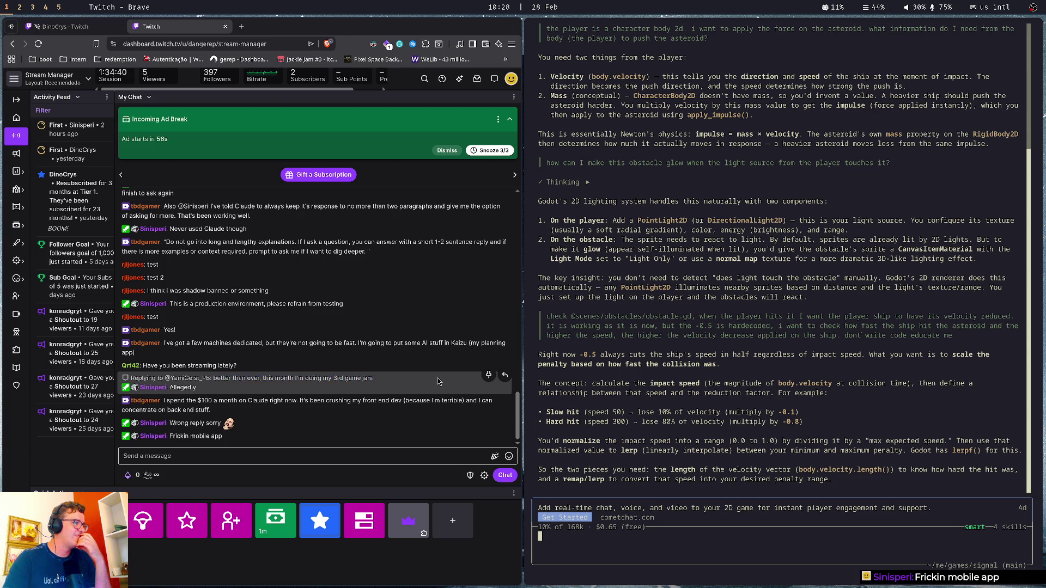
Highlight words and the message about spending on Claude in the stream chat
double_click(193, 361)
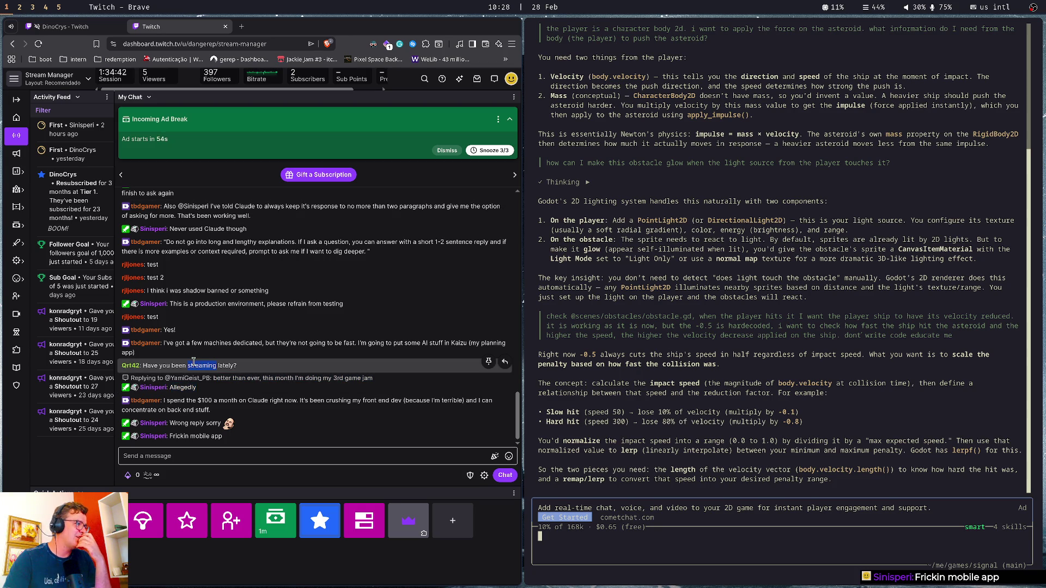
left_click(193, 362)
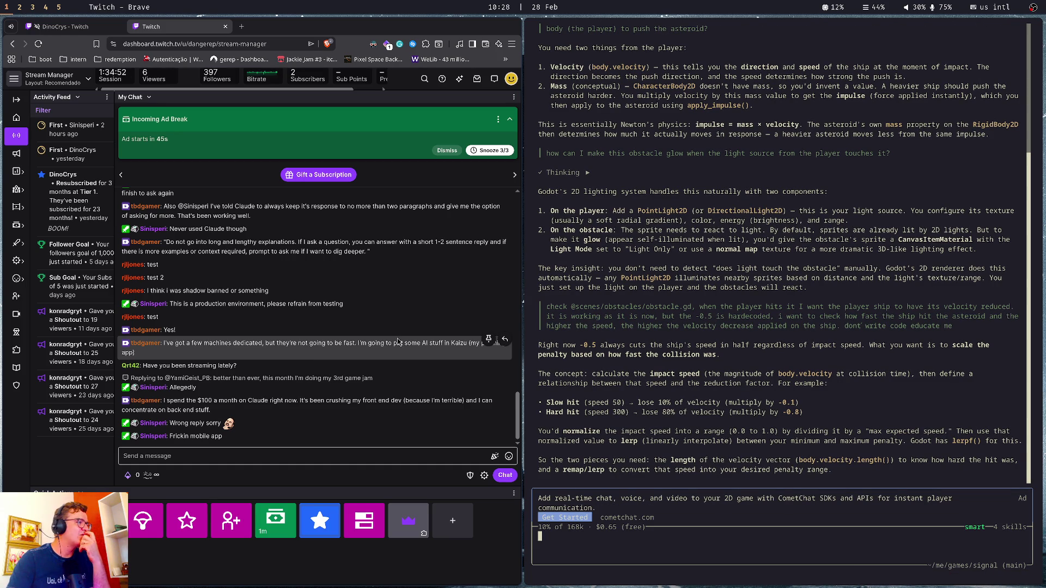
double_click(337, 387)
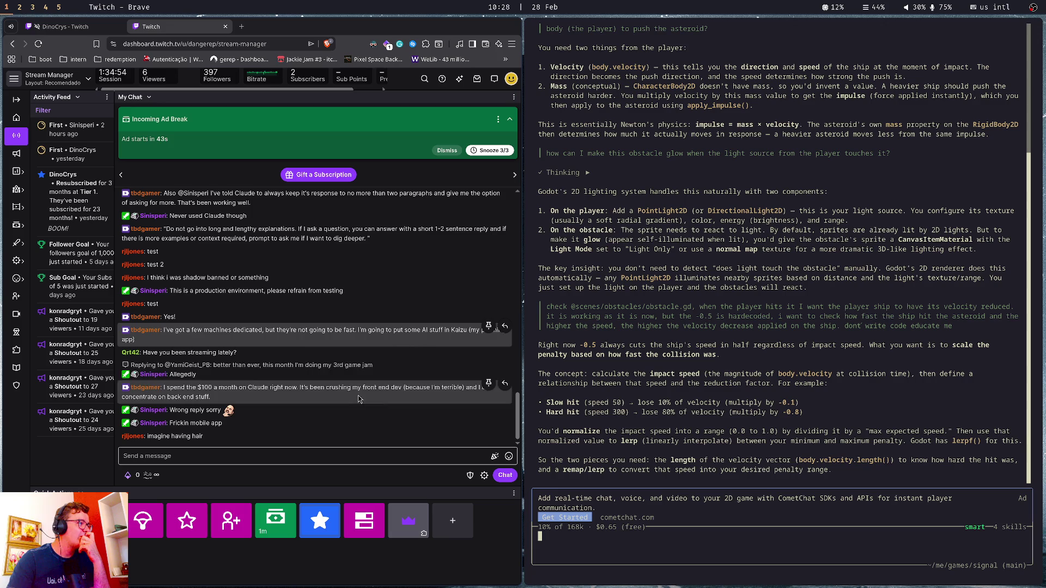
left_click(337, 366)
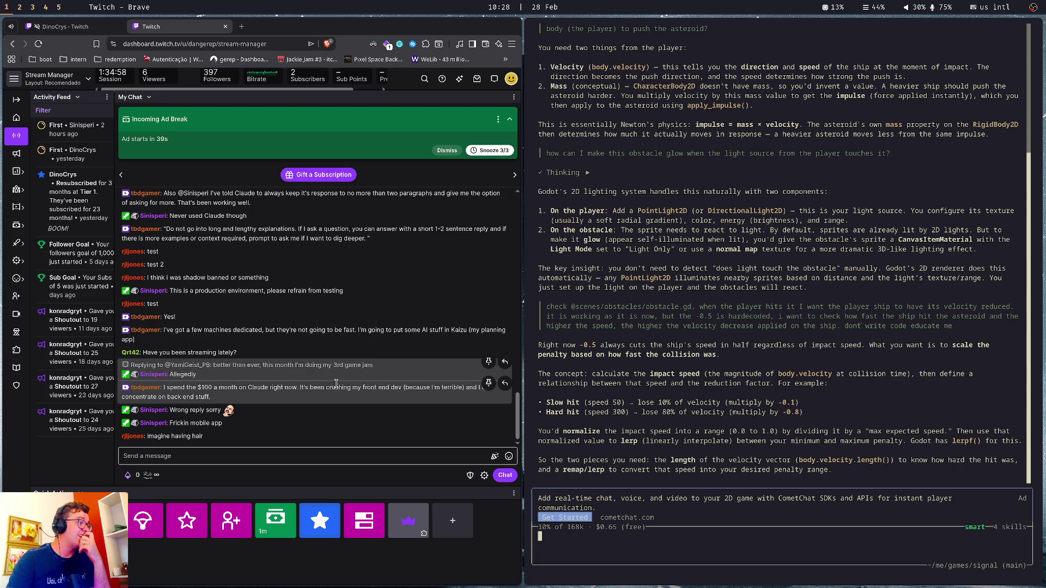
triple_click(336, 385)
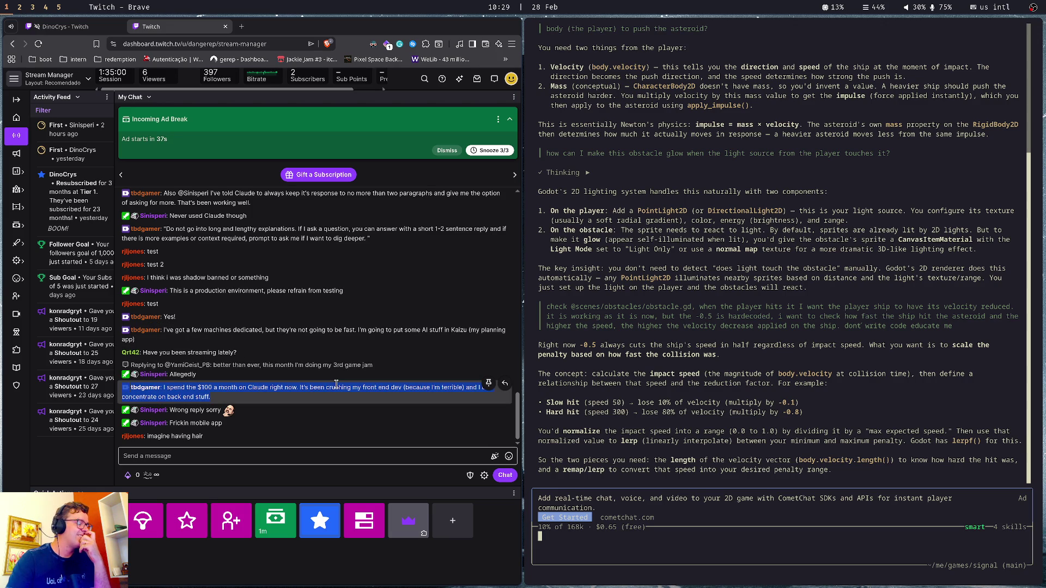
left_click(336, 384)
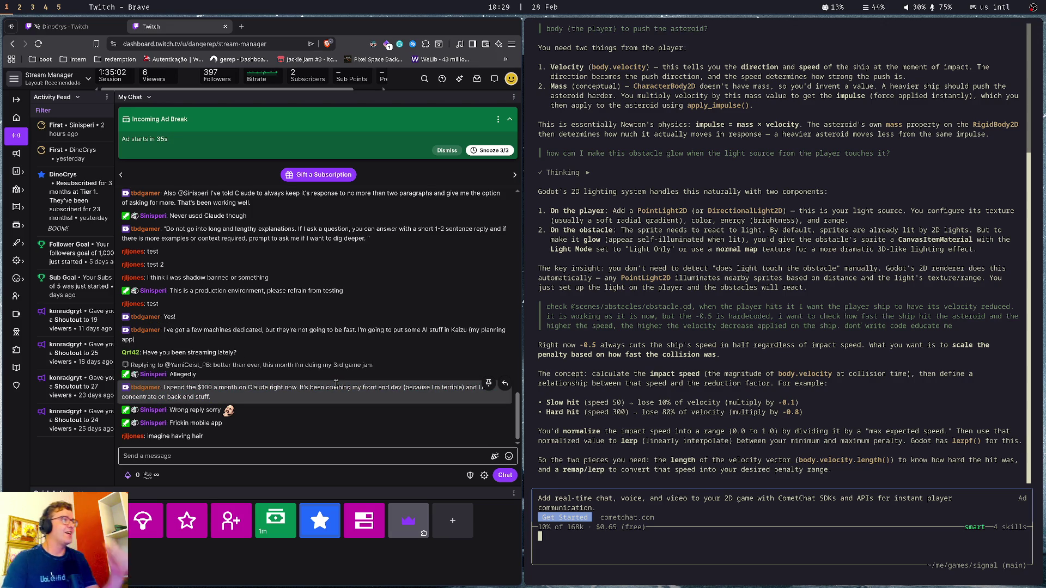
Open a new tab and enter the address github.com/mymind
key("ctrl+t")
type("githuy")
key("BackSpace")
type("b.com/mymind")
Go to github.com/gerep/mymind and scroll through the repository README
key("Return")
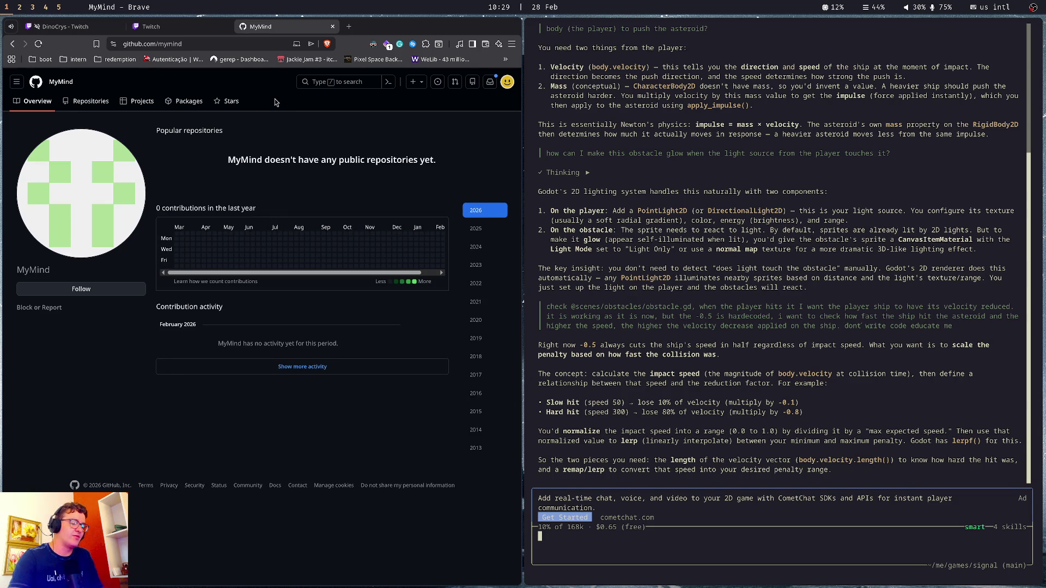
key("ctrl+l")
type("github.com/gerep/mymind")
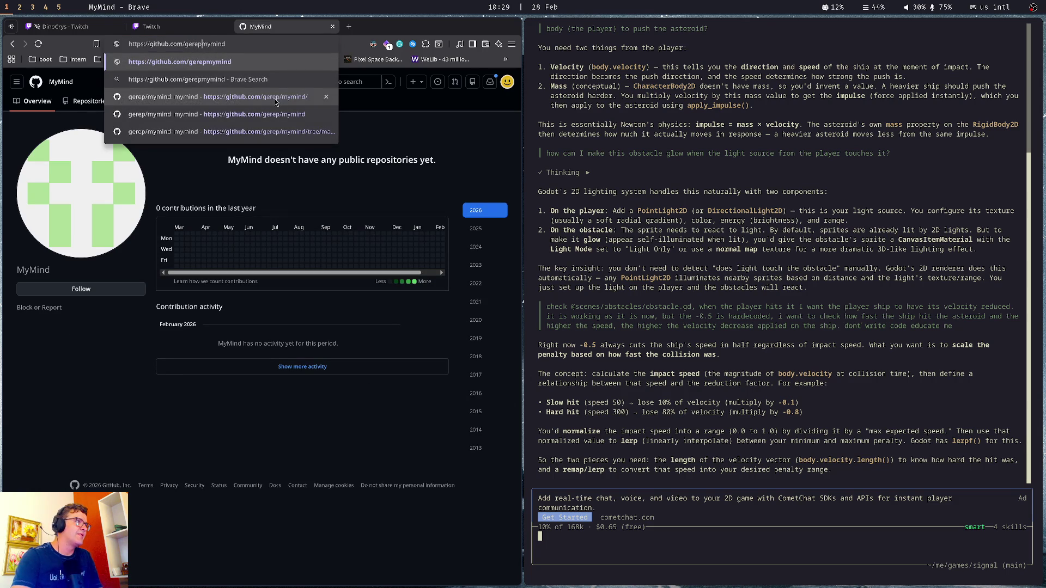
key("Return")
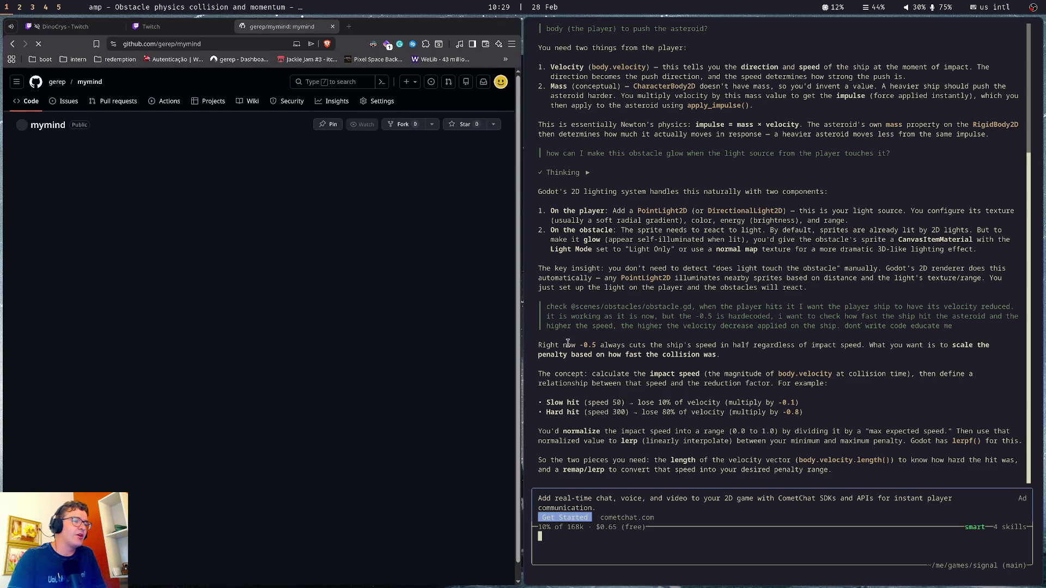
scroll(118, 176, "down", 8)
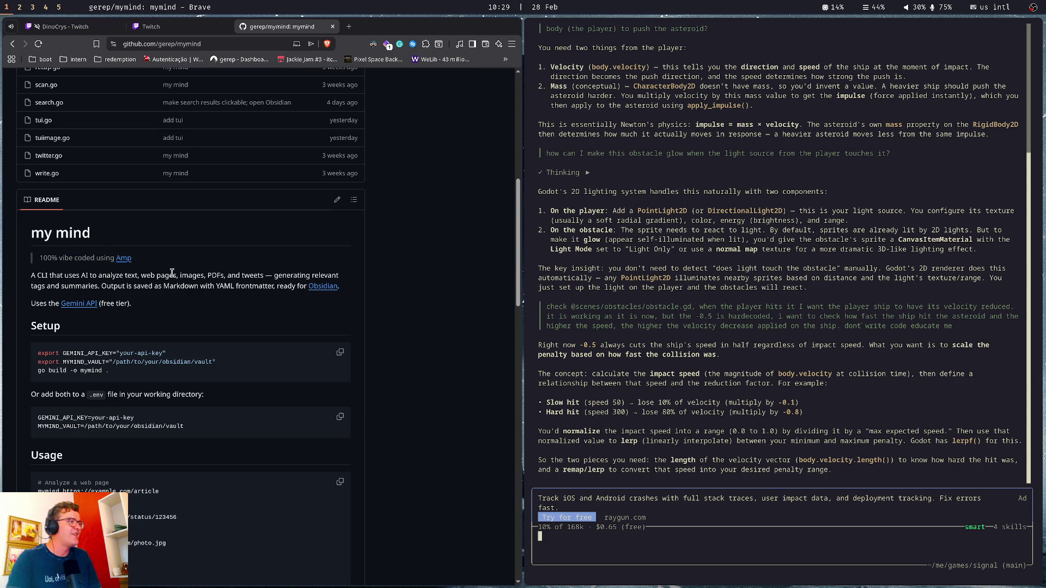
scroll(172, 273, "up", 10)
Load the mymind.com website
key("ctrl+l")
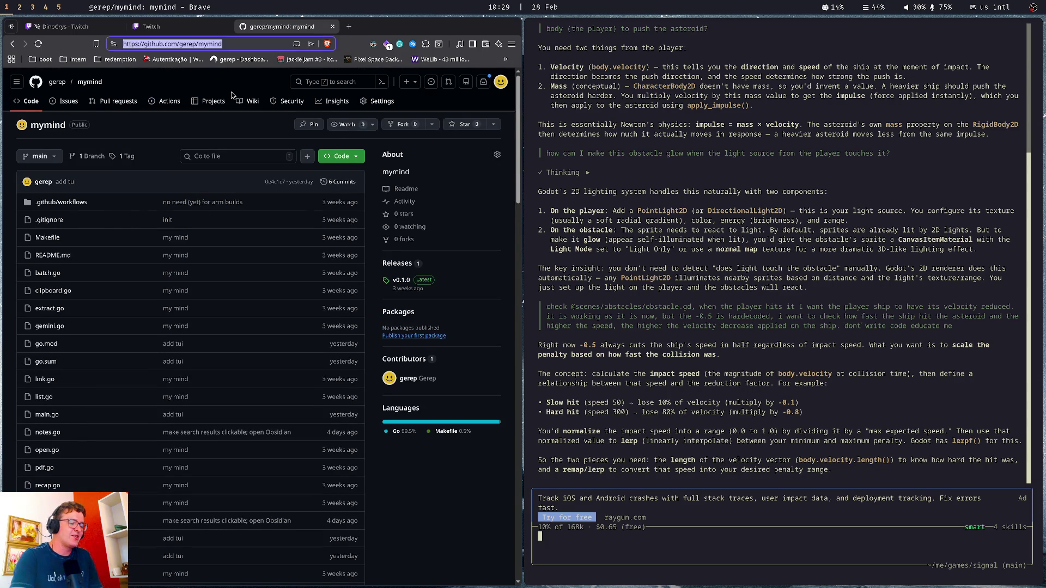
type("mymind.com")
key("Return")
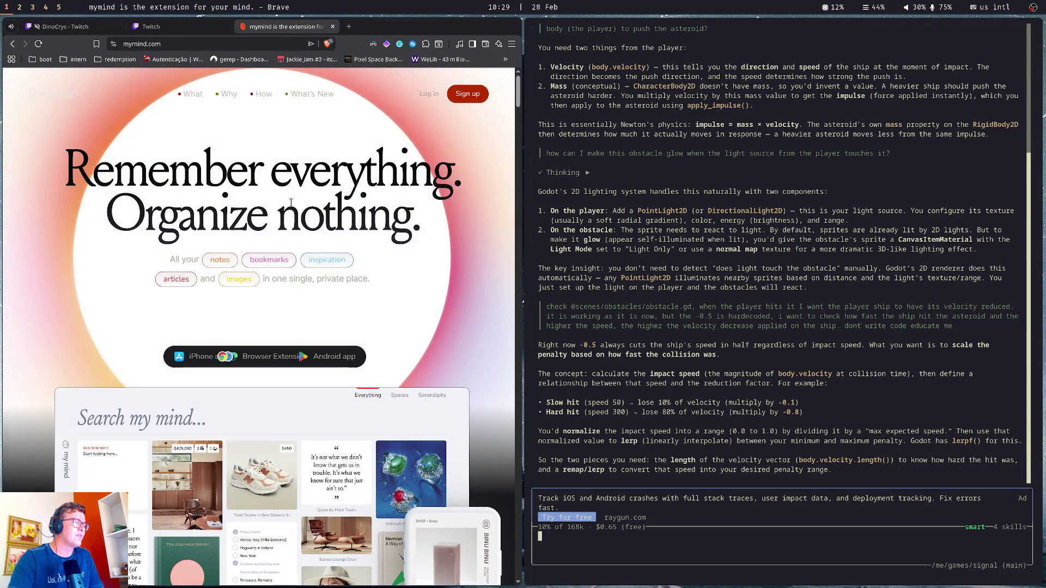
Scroll through the mymind.com homepage, then close the tab to return to Twitch
scroll(291, 202, "down", 10)
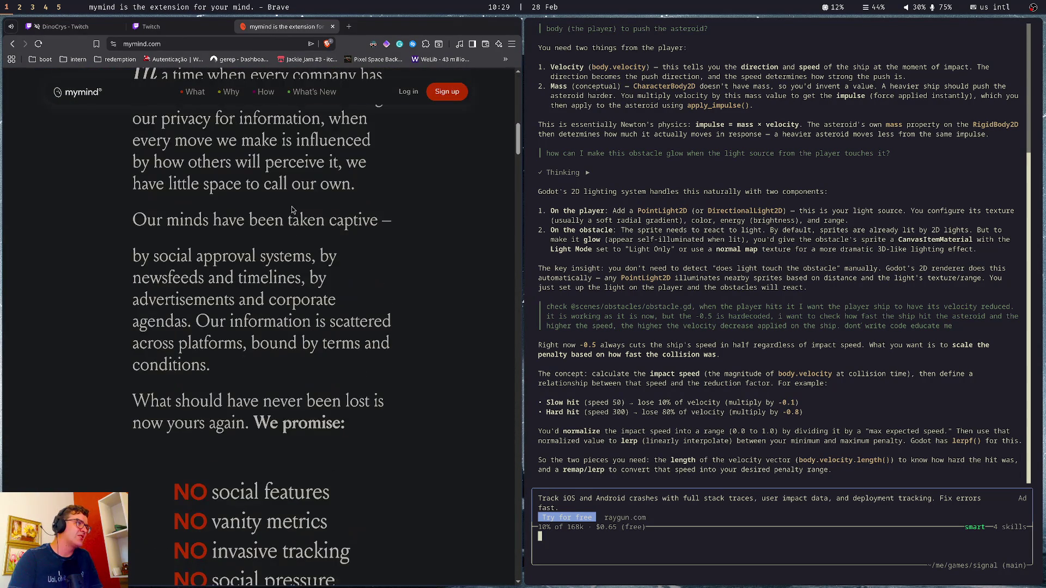
scroll(241, 392, "down", 5)
scroll(249, 373, "up", 7)
scroll(252, 360, "up", 10)
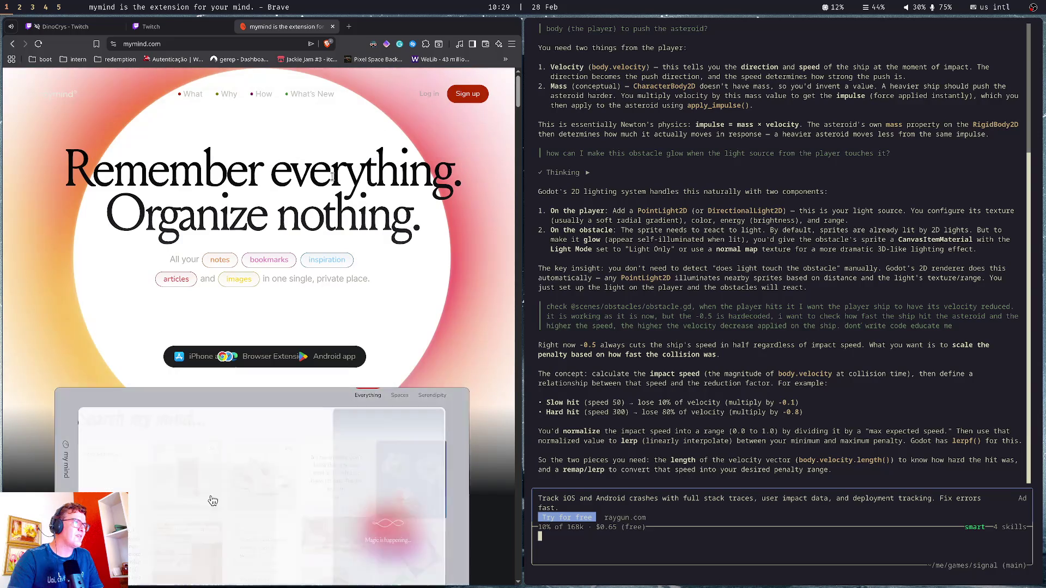
key("ctrl+w")
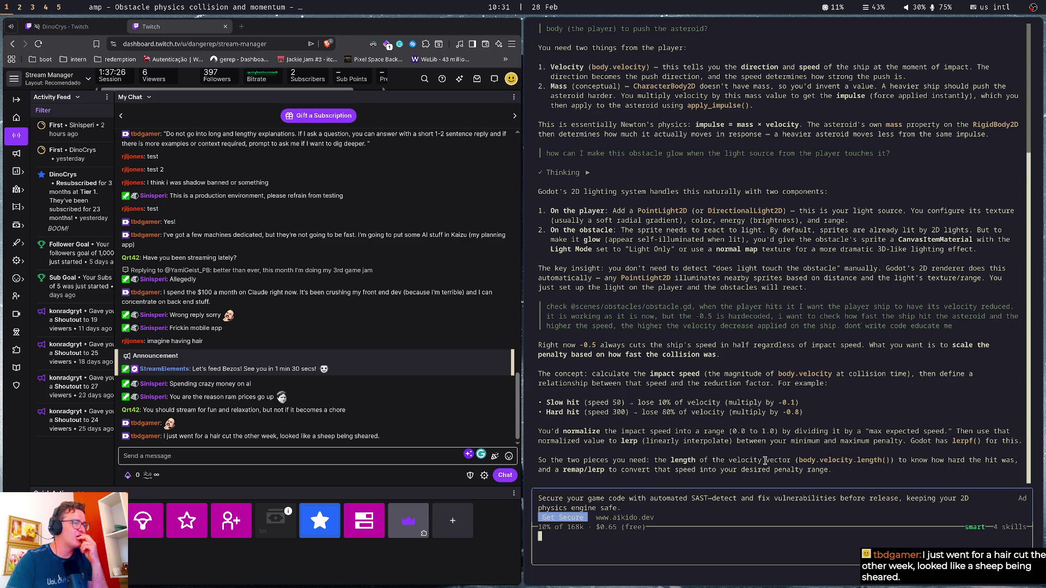
left_click(401, 459)
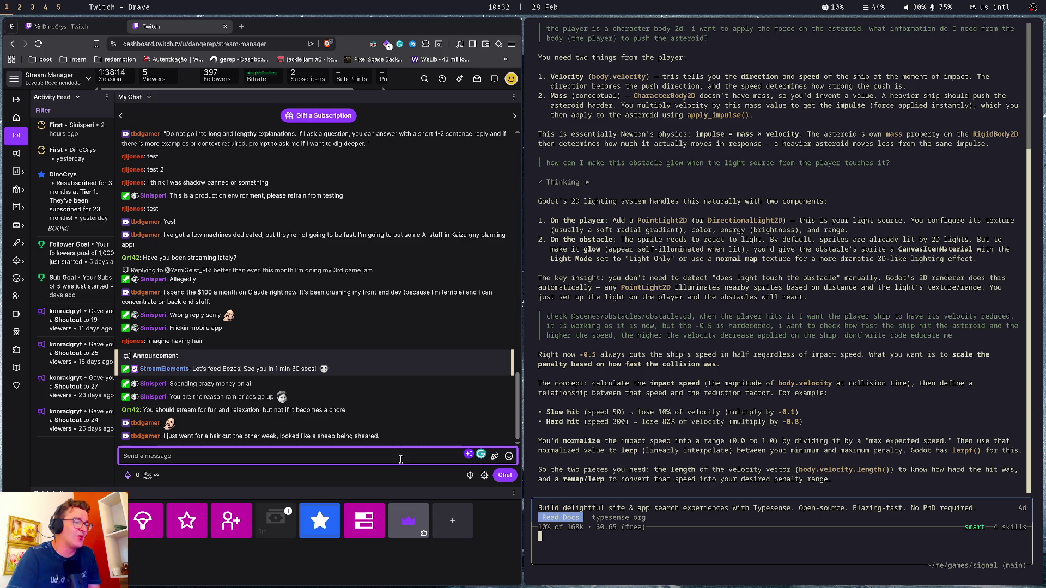
key("Tab")
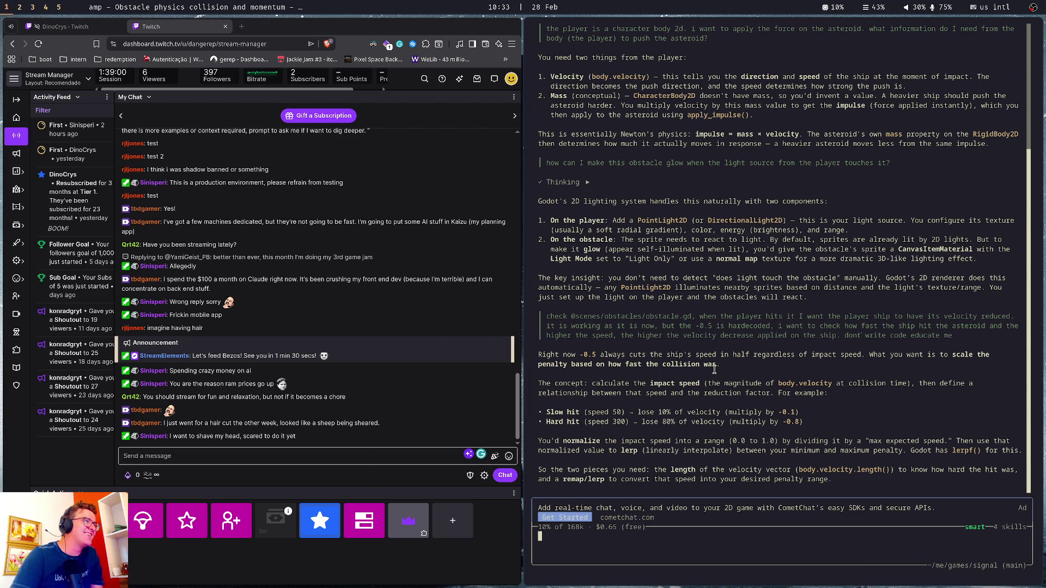
left_click(295, 255)
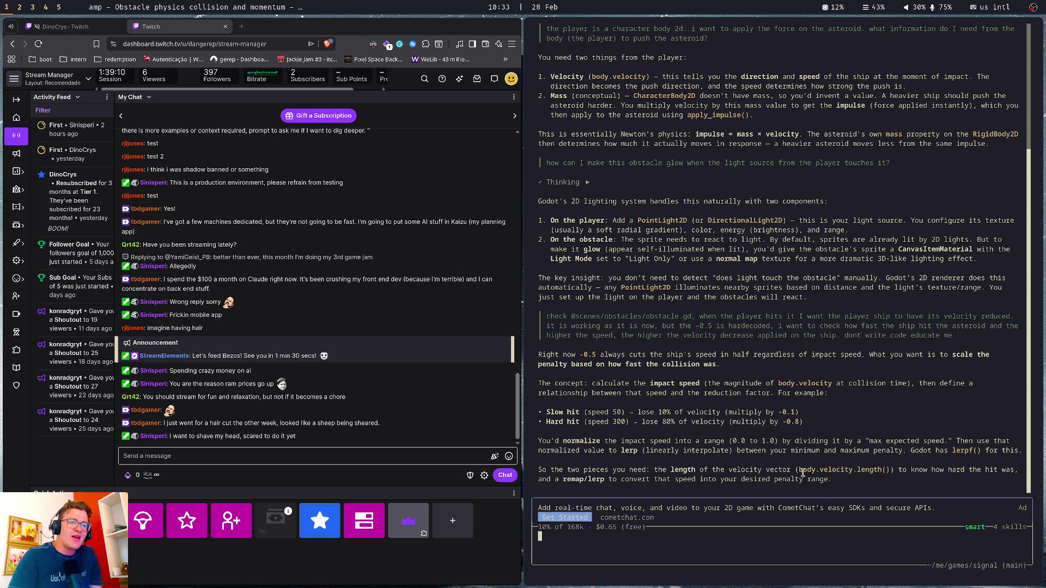
left_click_drag(798, 470, 891, 473)
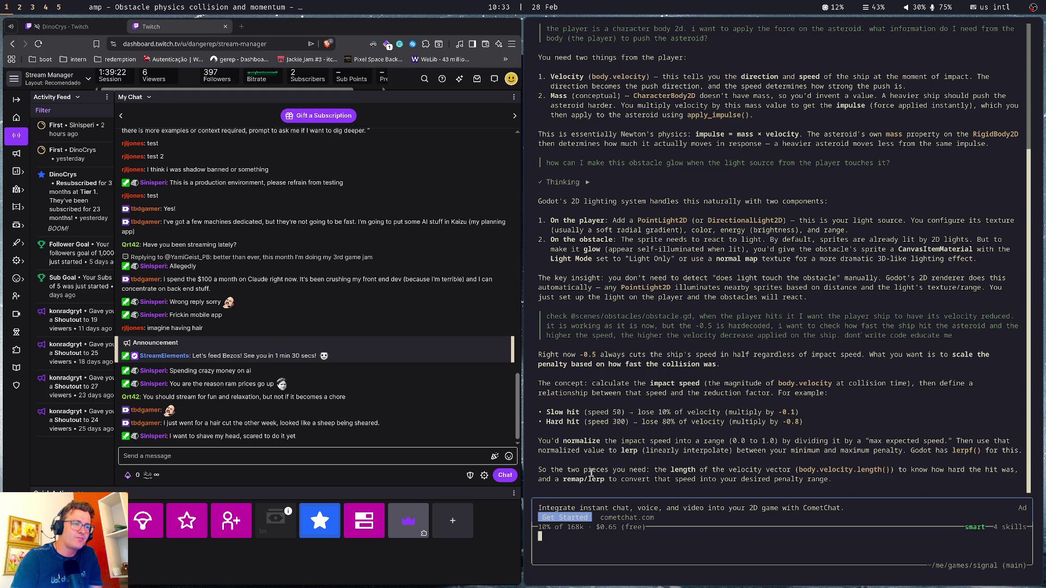
Select Amp's explanation that body.velocity.length() plus a remap/lerp gauges hit strength
left_click_drag(567, 470, 915, 472)
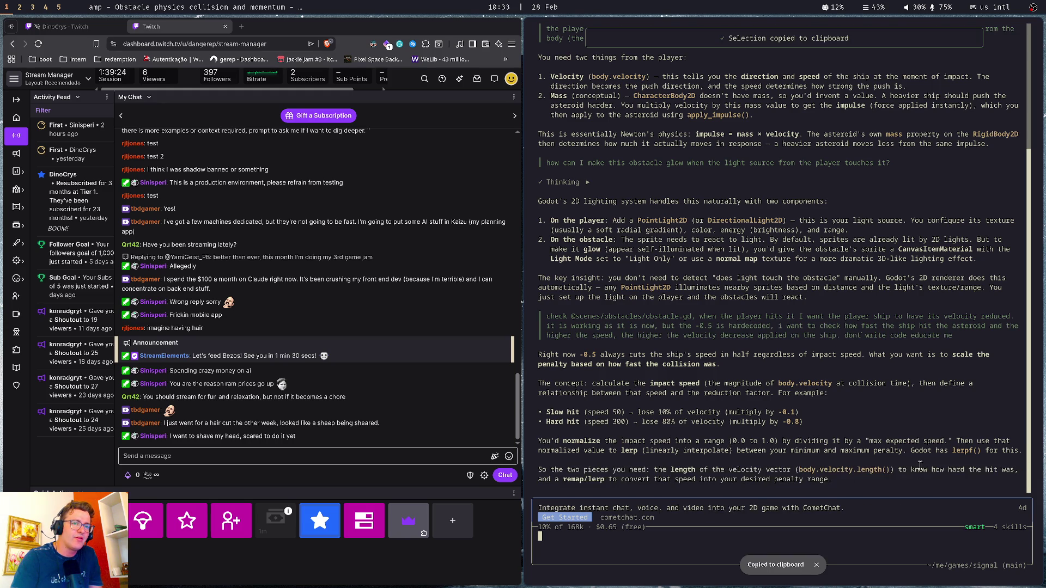
left_click_drag(798, 469, 889, 471)
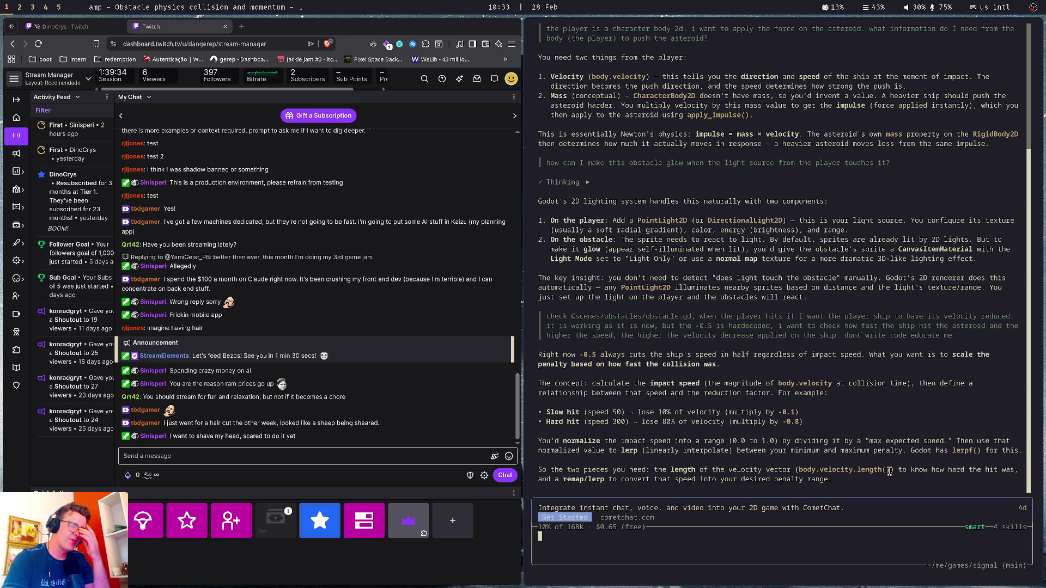
left_click_drag(889, 472, 800, 478)
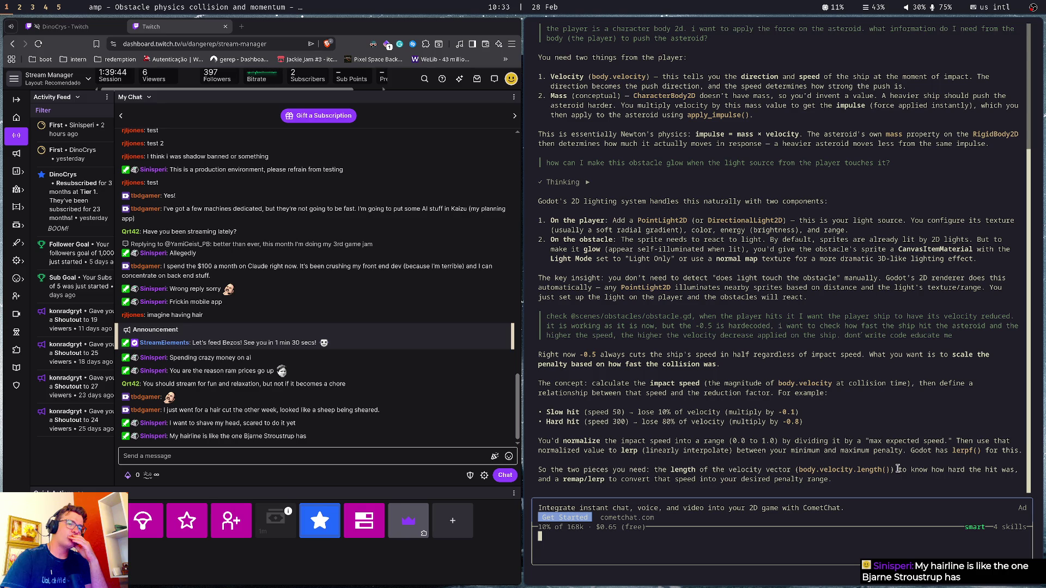
left_click_drag(898, 470, 858, 479)
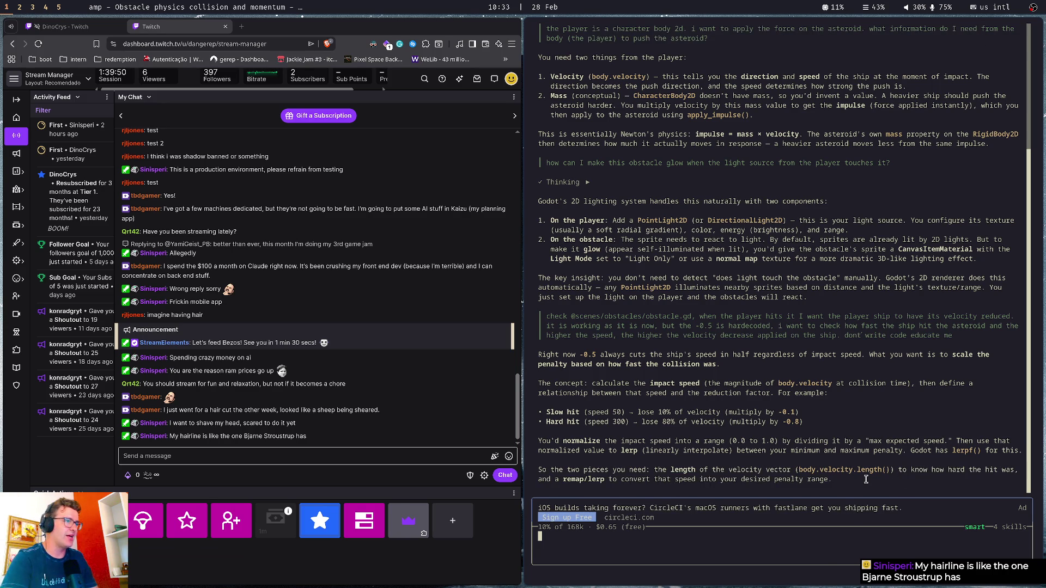
key("super+2")
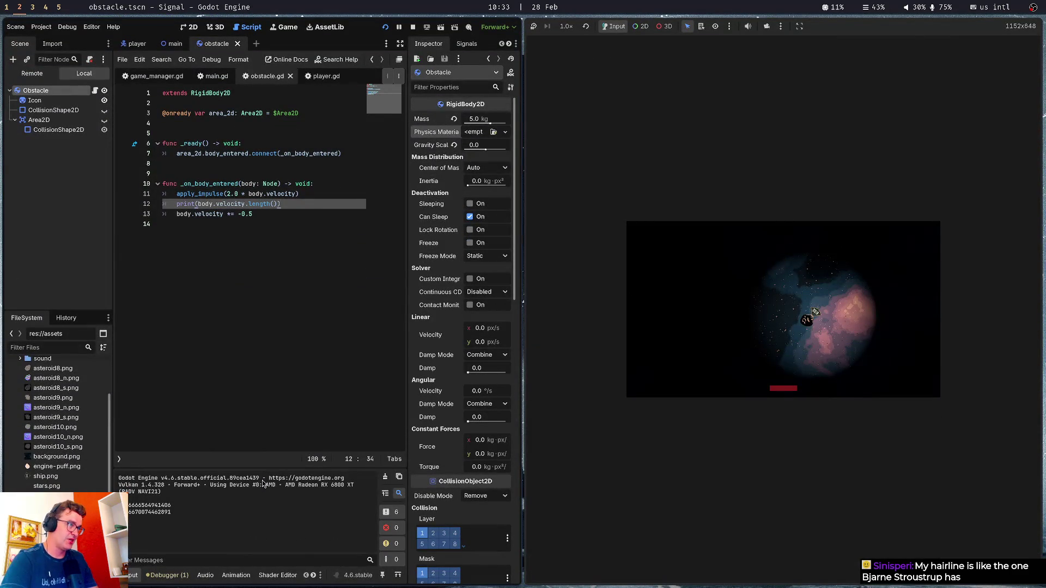
key("super+o")
left_click(431, 260)
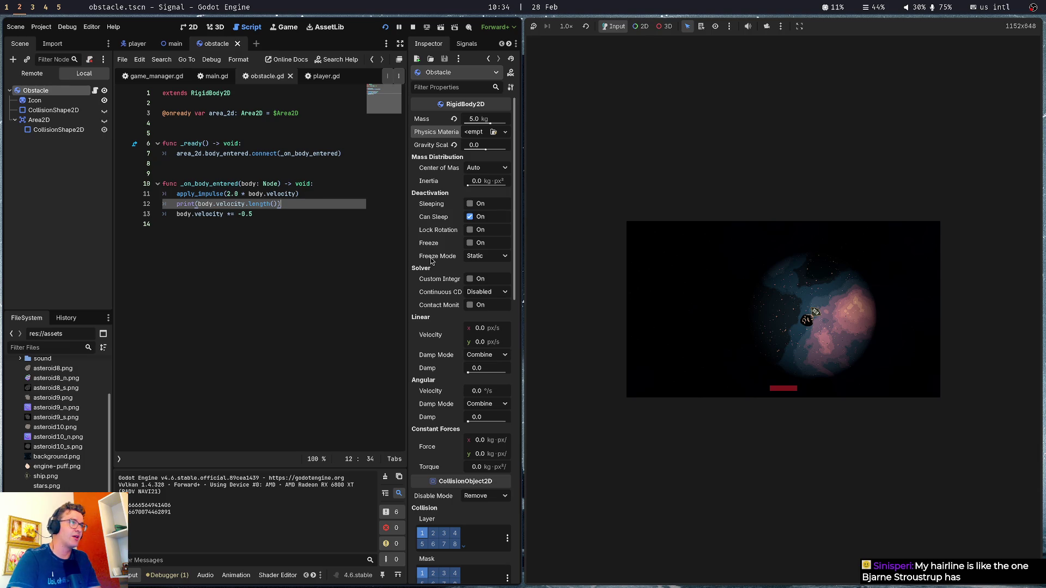
key("super+1")
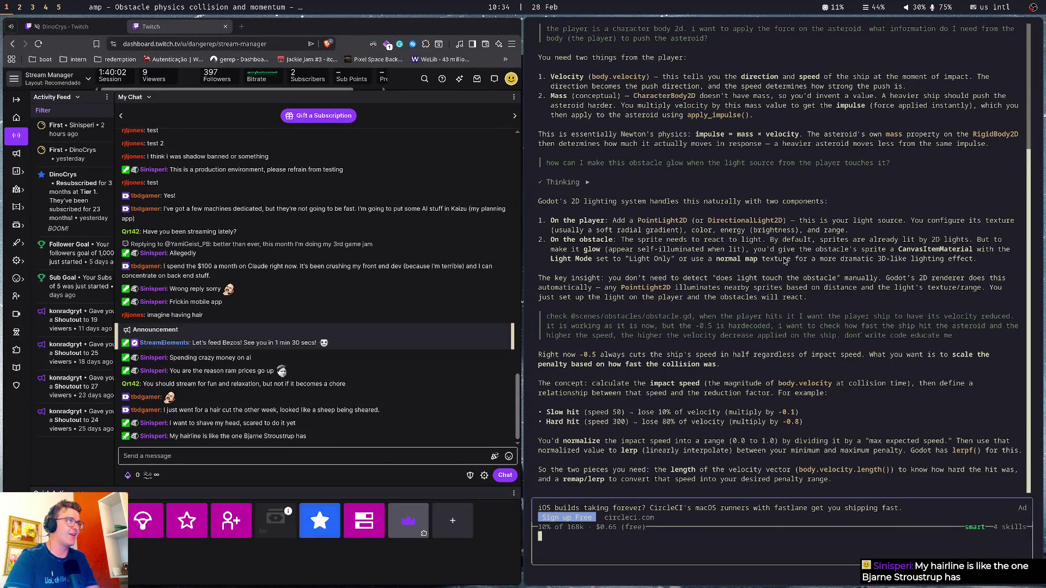
Search Brave for the C++ creator's name from chat, view image results, then close the tab
left_click_drag(244, 437, 294, 438)
key("ctrl+c")
key("ctrl+t")
key("ctrl+v")
key("Return")
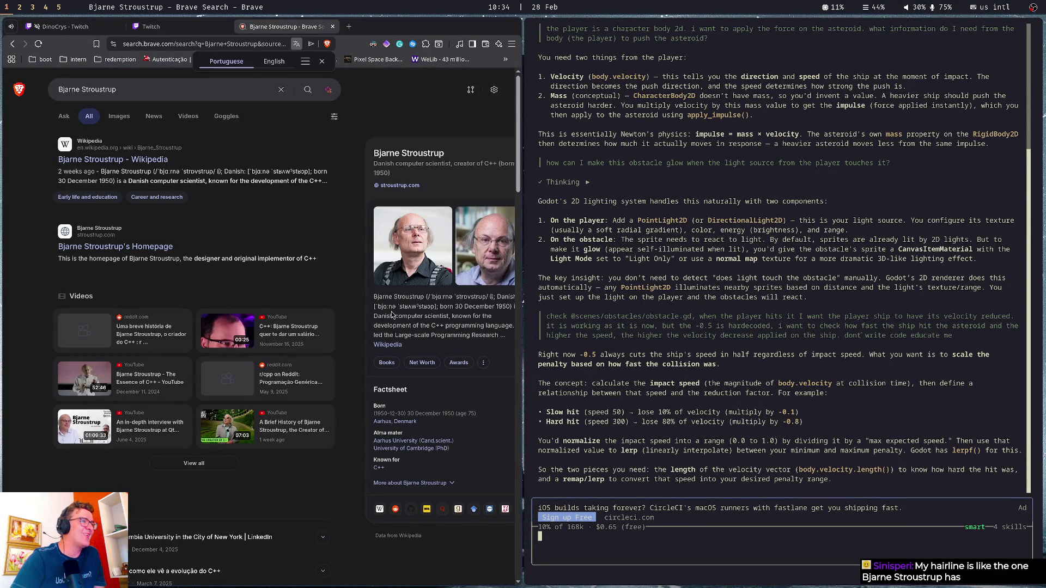
left_click(121, 116)
left_click(121, 116)
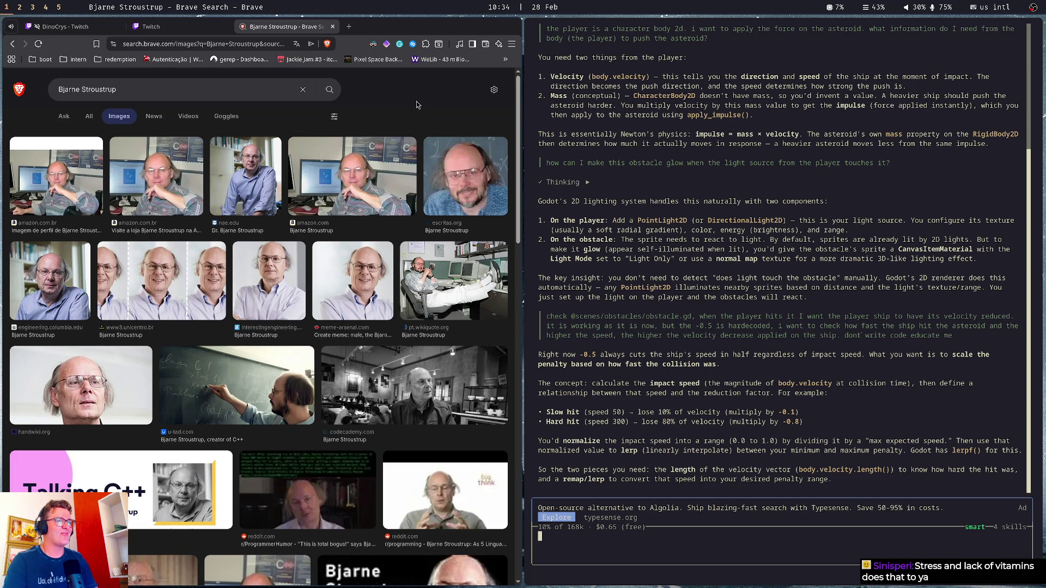
key("ctrl+w")
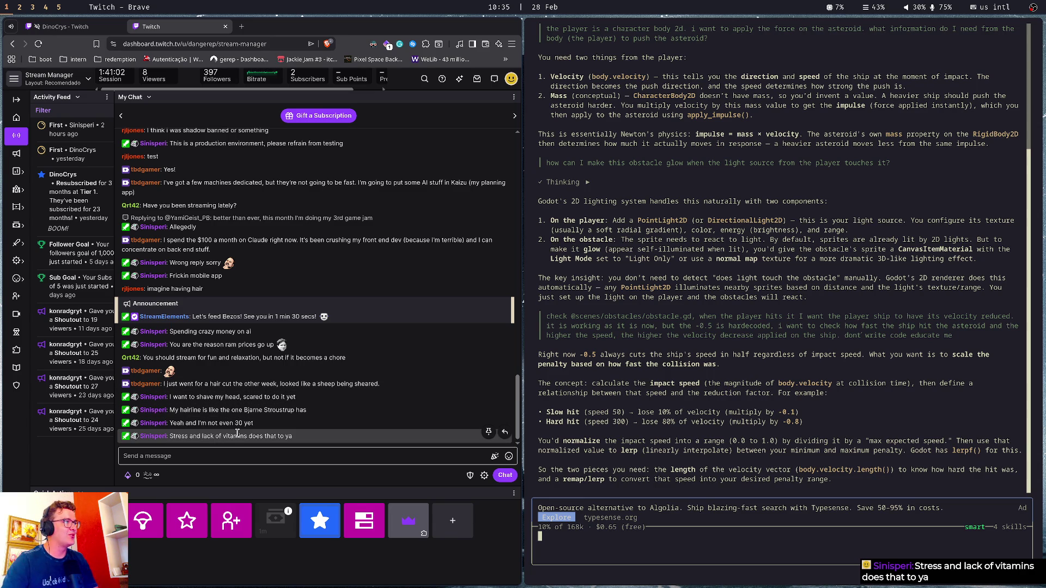
Return from the channel tab to the Stream Manager chat and recall the last assistant prompt
key("ctrl+shift+Tab")
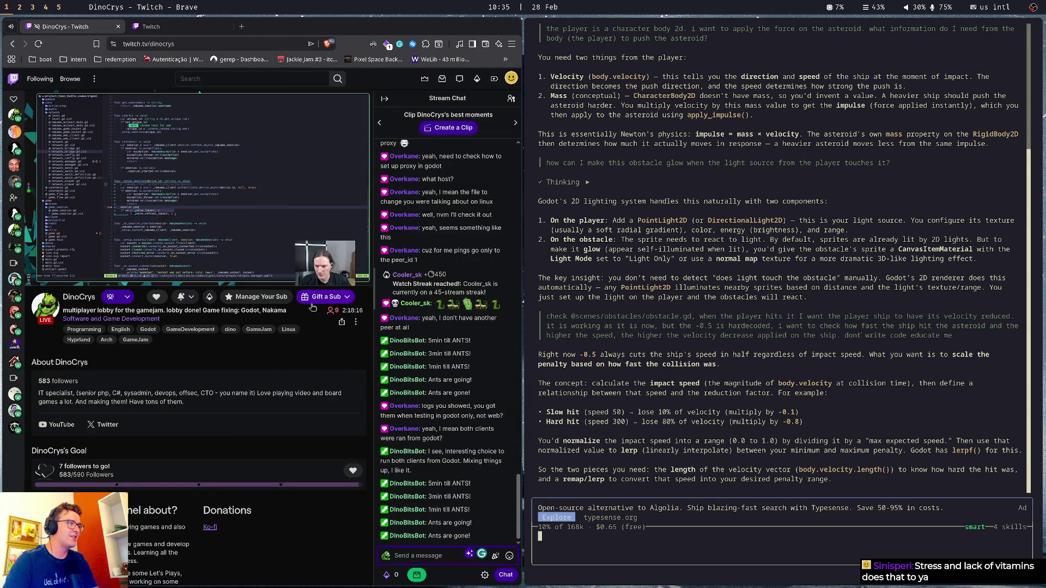
key("ctrl+Tab")
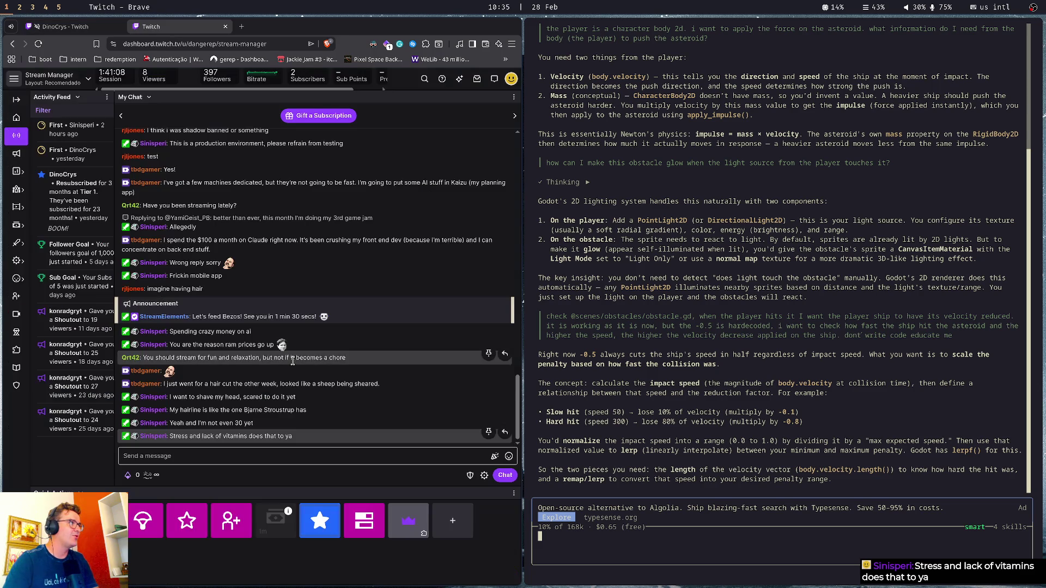
left_click(288, 451)
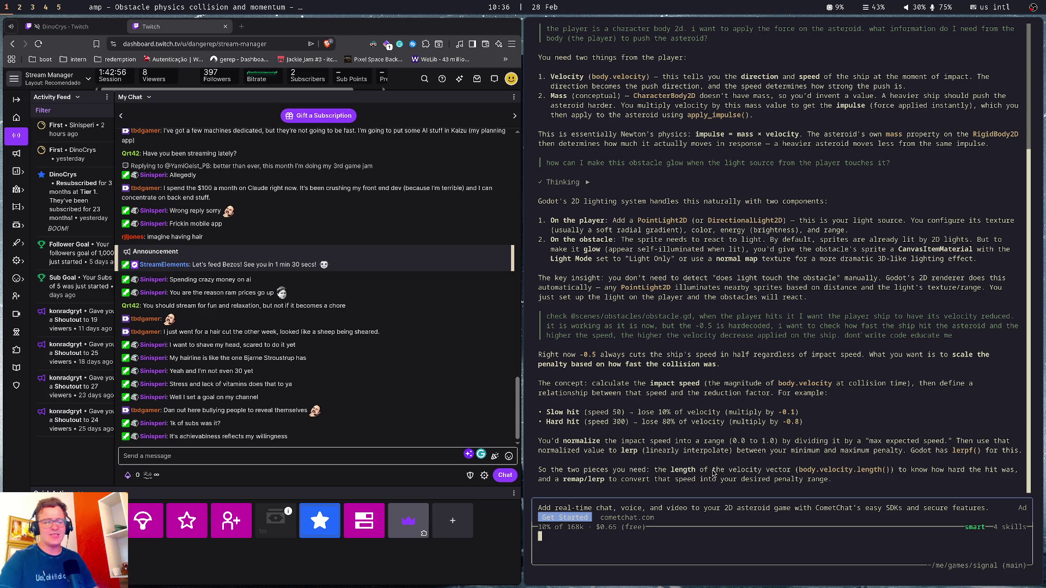
key("Up")
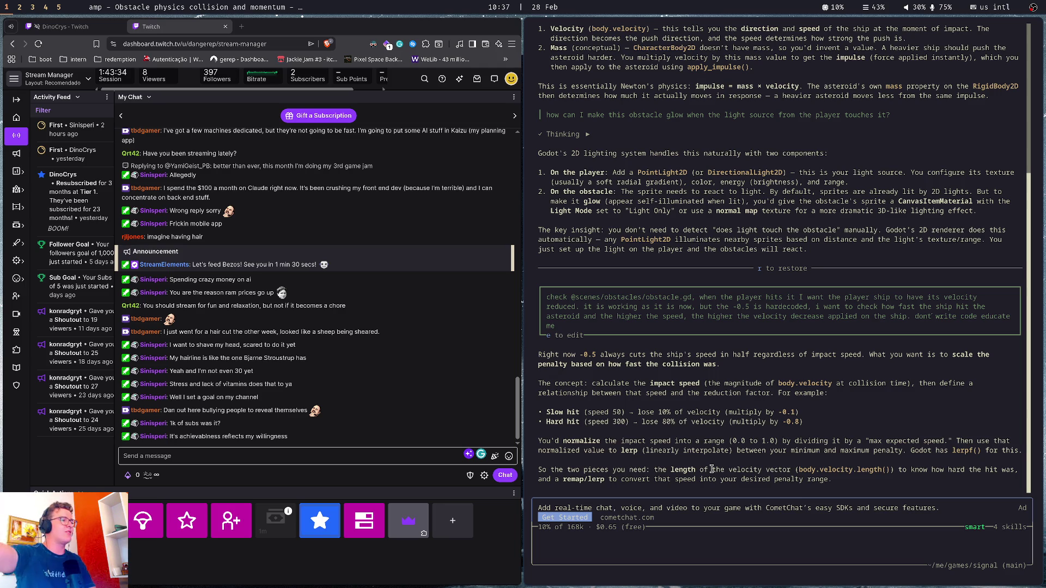
key("Escape")
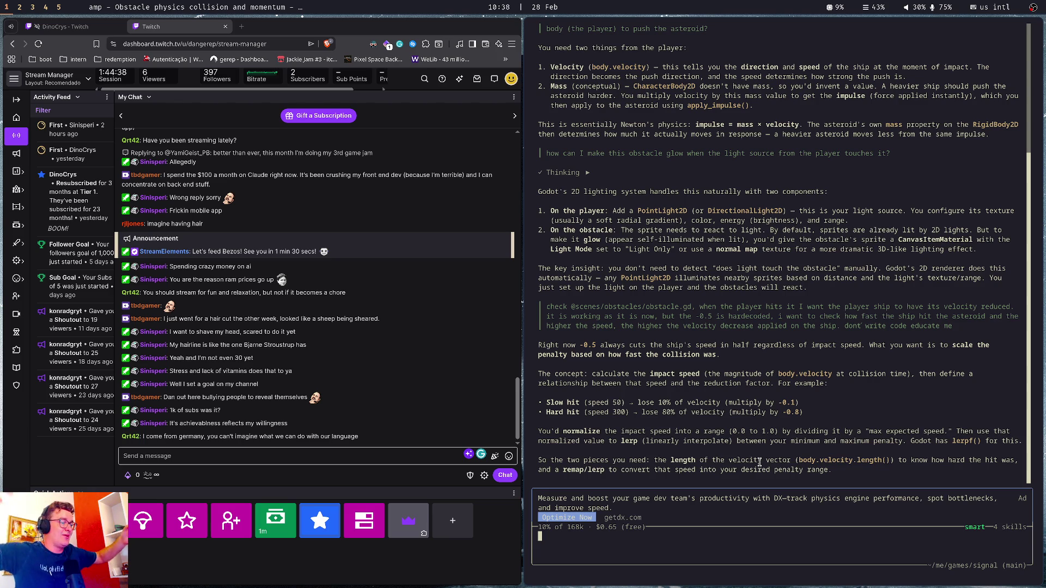
Refocus the stream chat, copy the word 'linearly' from the answer, and open a new tab
left_click(374, 460)
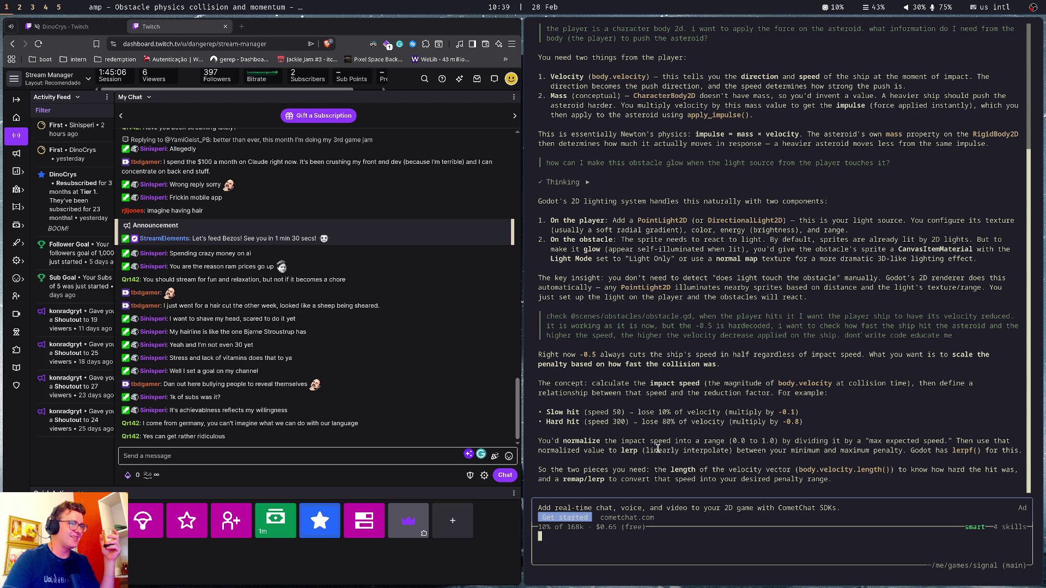
double_click(657, 447)
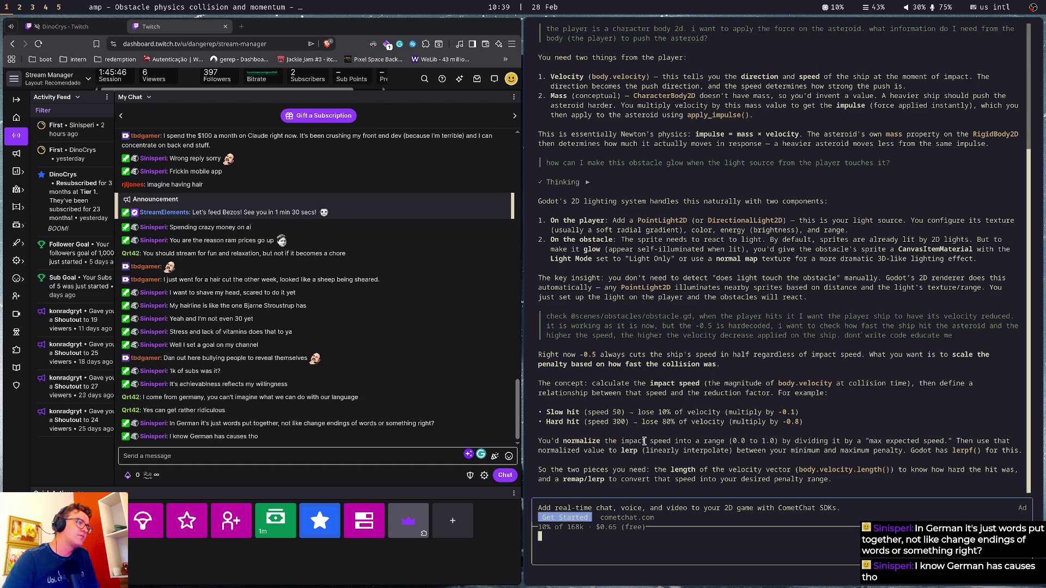
left_click(237, 452)
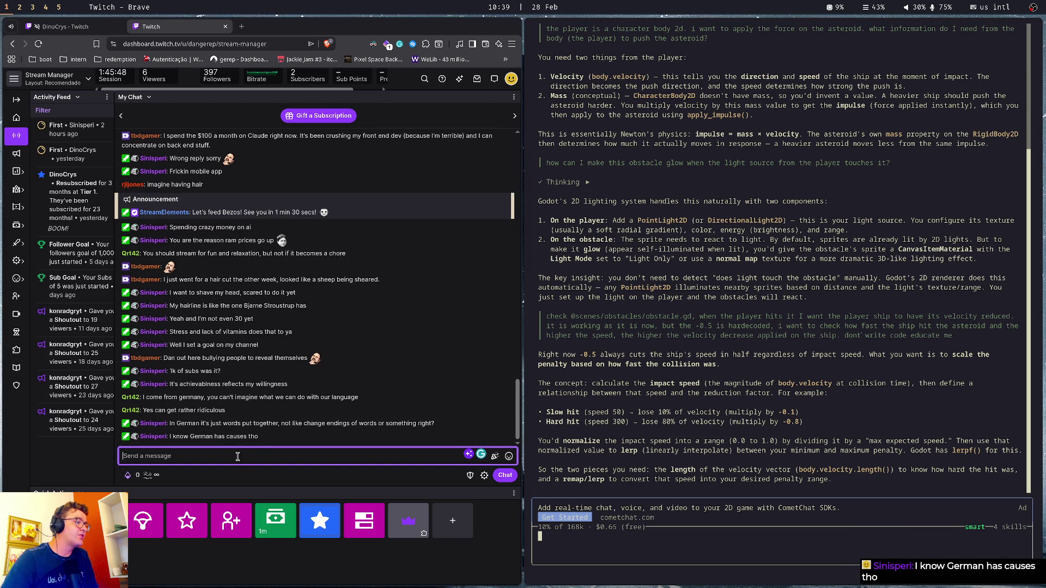
left_click(244, 481)
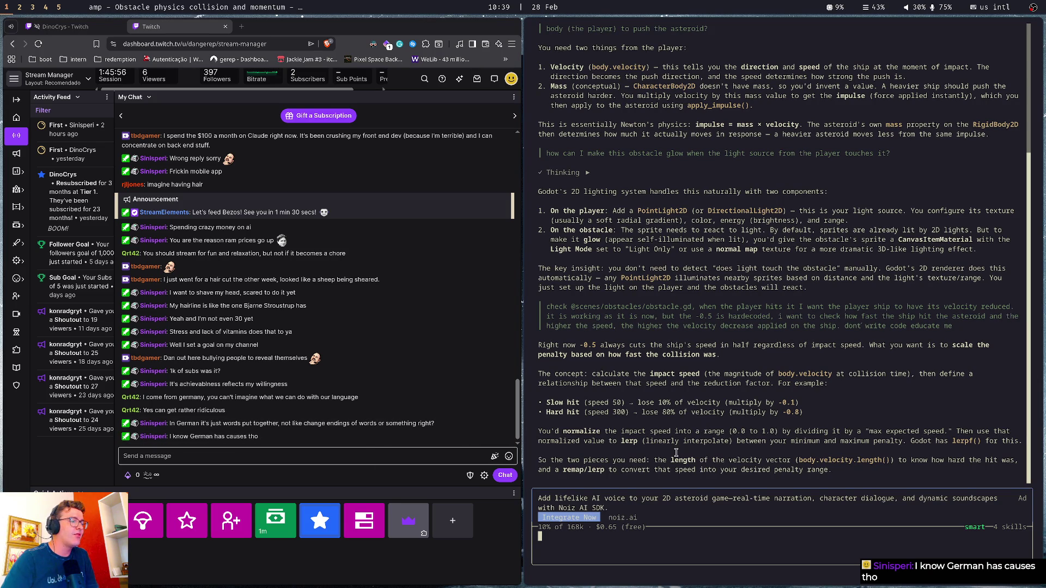
key("ctrl+t")
Search 'does fininish has gender' and read the answer's opening about the gender-neutral pronoun
type("does fininish has")
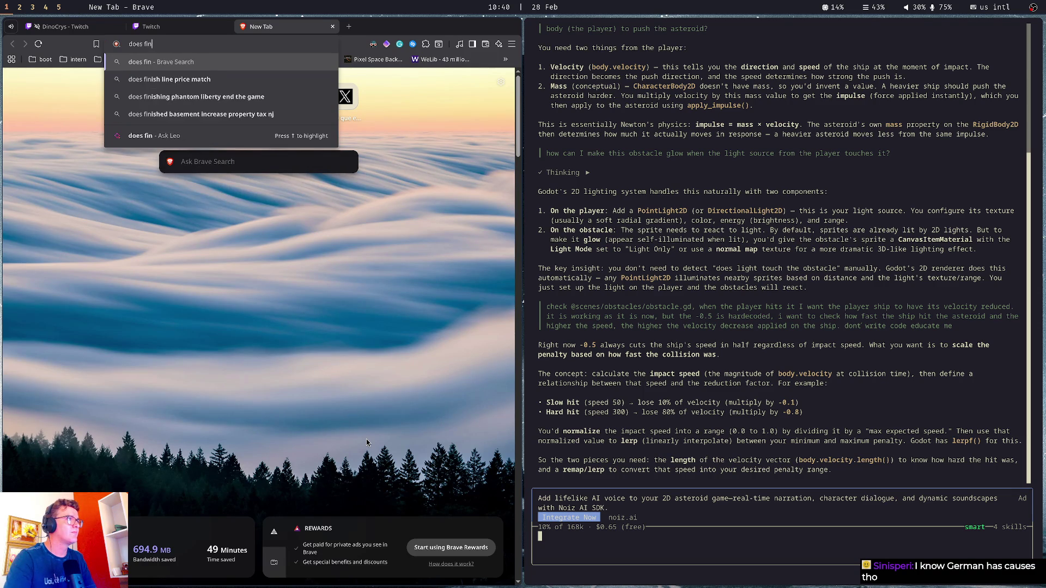
type(" gender")
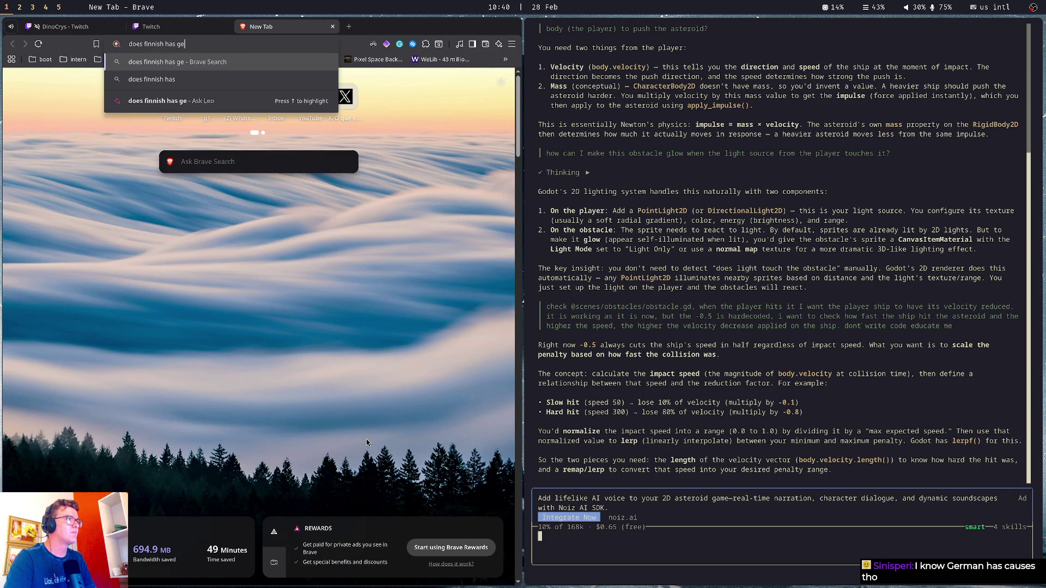
key("Return")
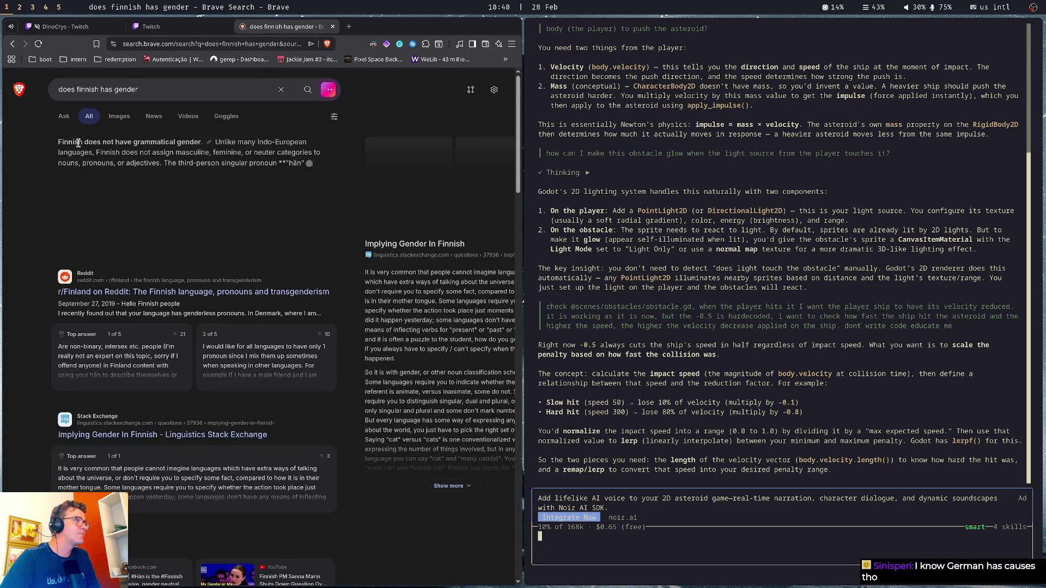
left_click_drag(84, 142, 233, 145)
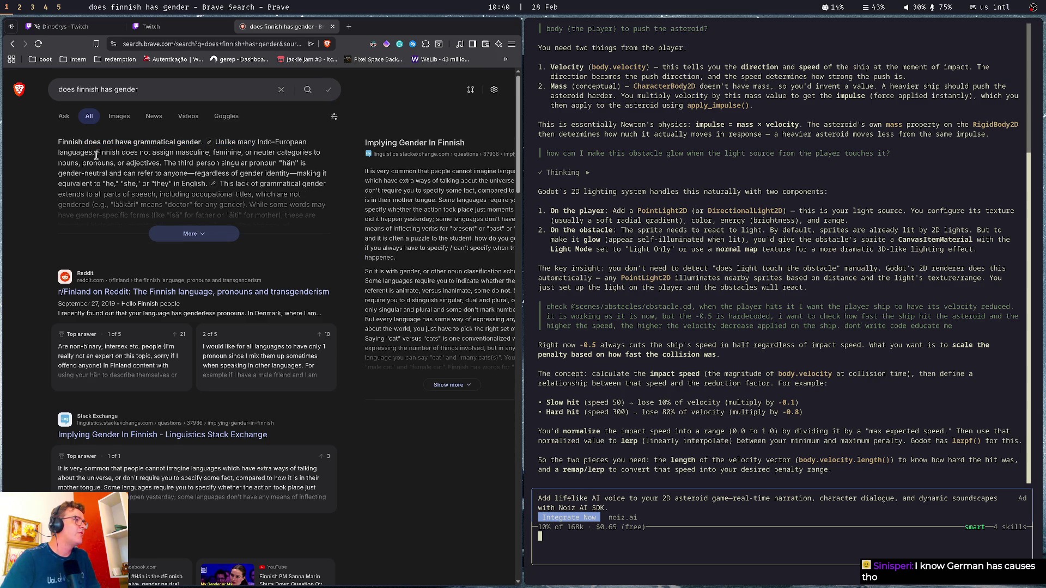
mouse_move(105, 153)
left_mouse_down()
mouse_move(305, 153)
mouse_move(327, 164)
left_mouse_up()
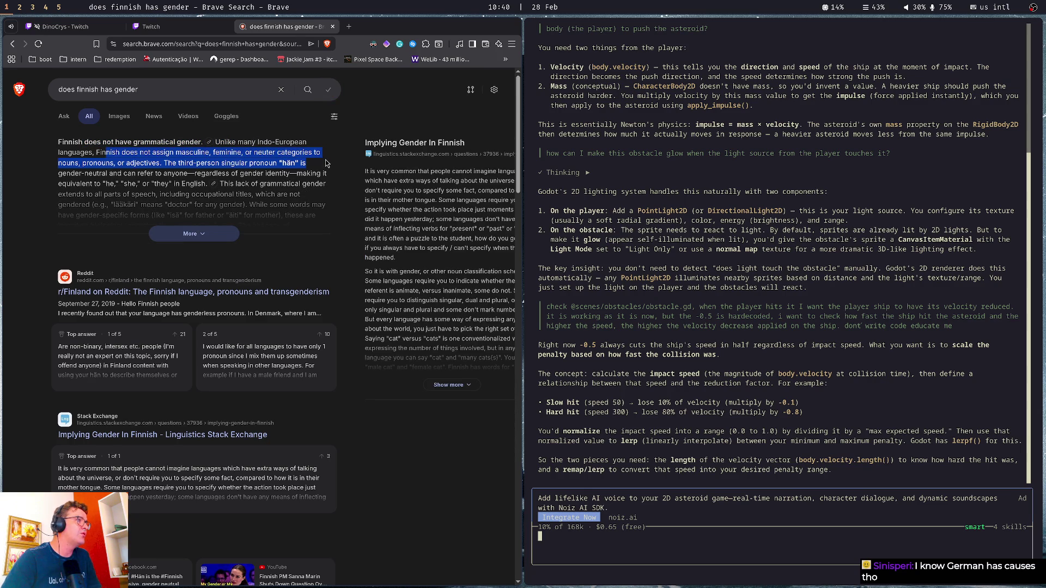
left_click(76, 164)
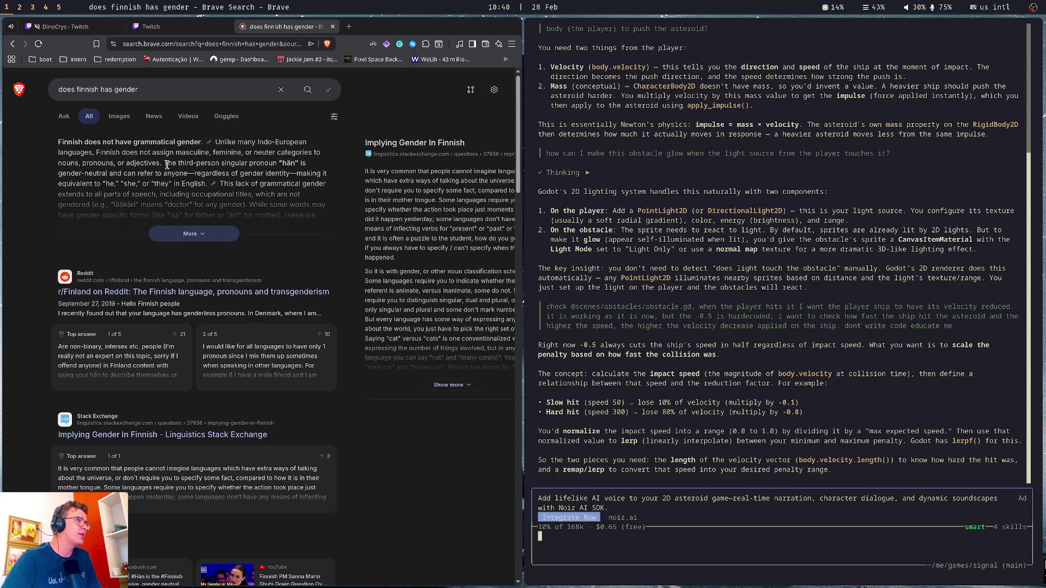
left_click_drag(167, 164, 295, 165)
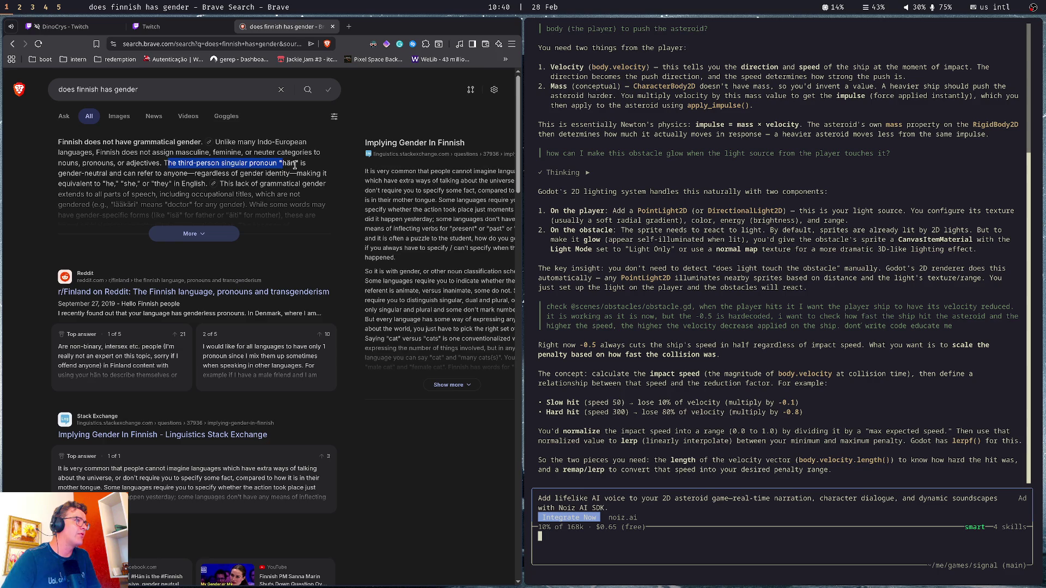
left_click(295, 165)
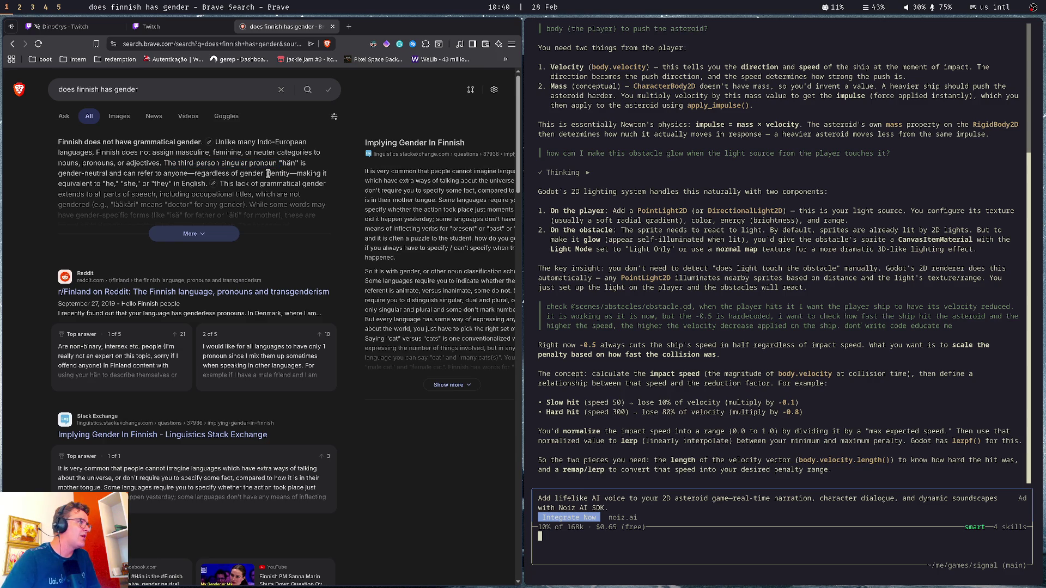
mouse_move(85, 174)
left_mouse_down()
mouse_move(185, 169)
mouse_move(305, 185)
mouse_move(235, 195)
mouse_move(218, 164)
mouse_move(253, 182)
mouse_move(257, 173)
left_mouse_up()
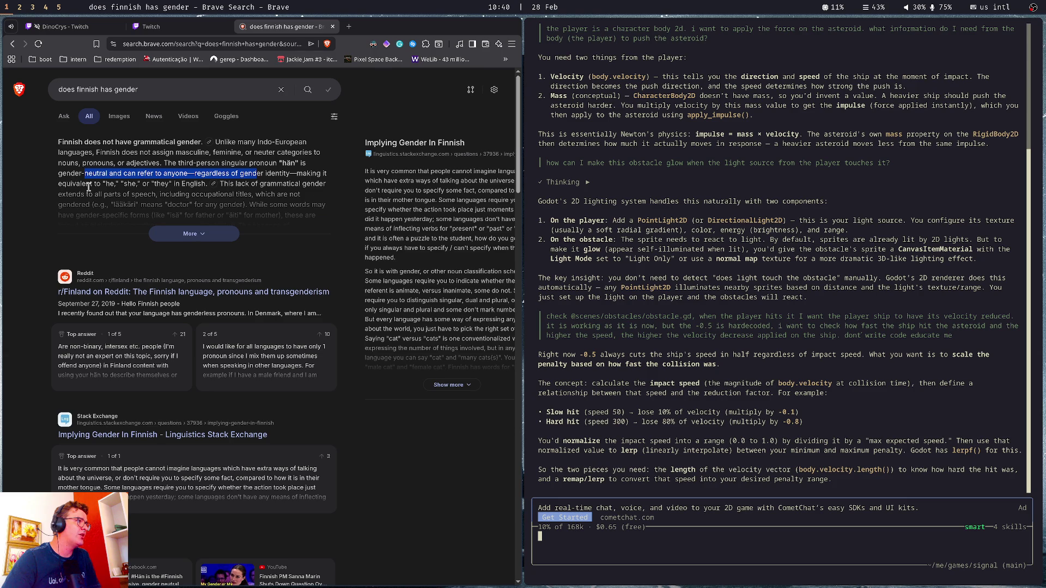
Expand the full AI answer and read the lines on gender across parts of speech
left_click(213, 235)
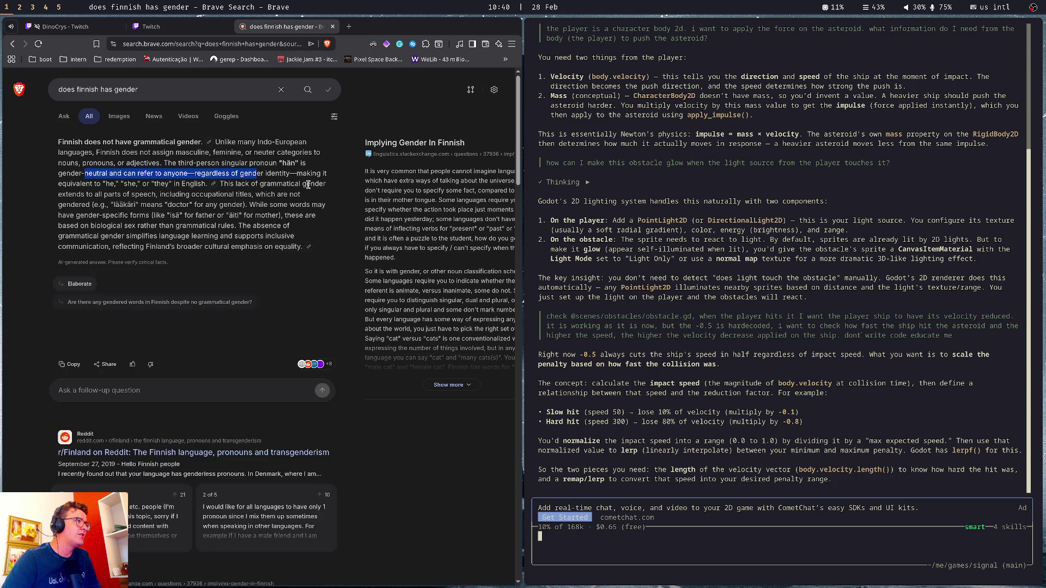
left_click_drag(303, 184, 314, 195)
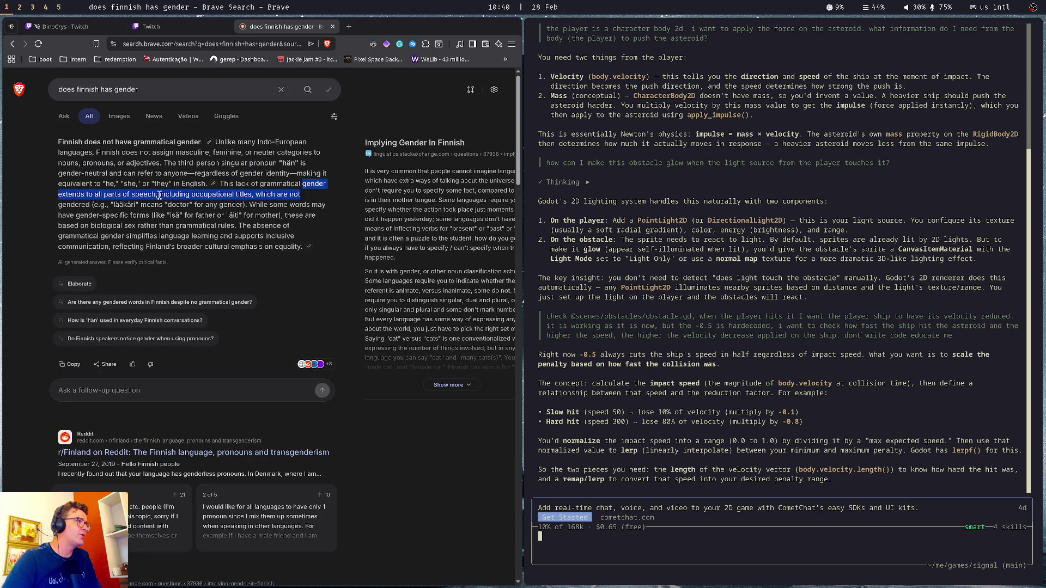
left_click(129, 207)
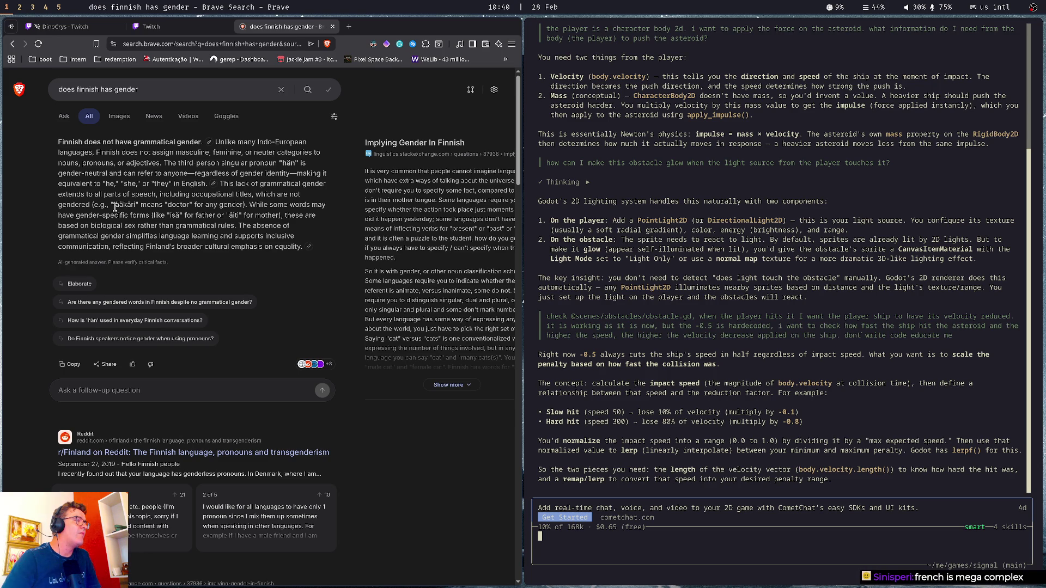
double_click(175, 205)
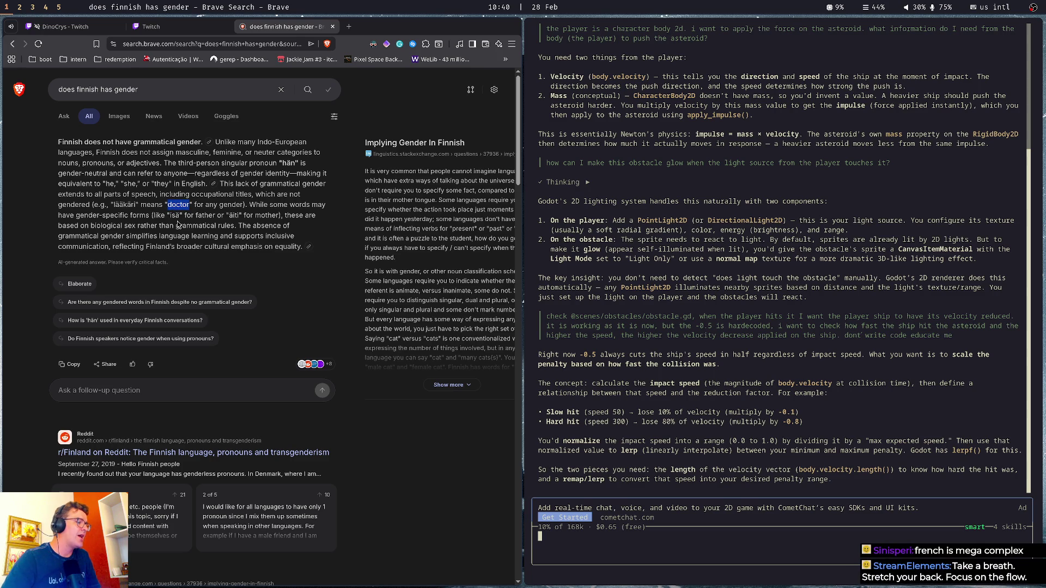
Replace the search query with 'médico médica'
left_click(193, 91)
key("ctrl+a")
type("médico méd")
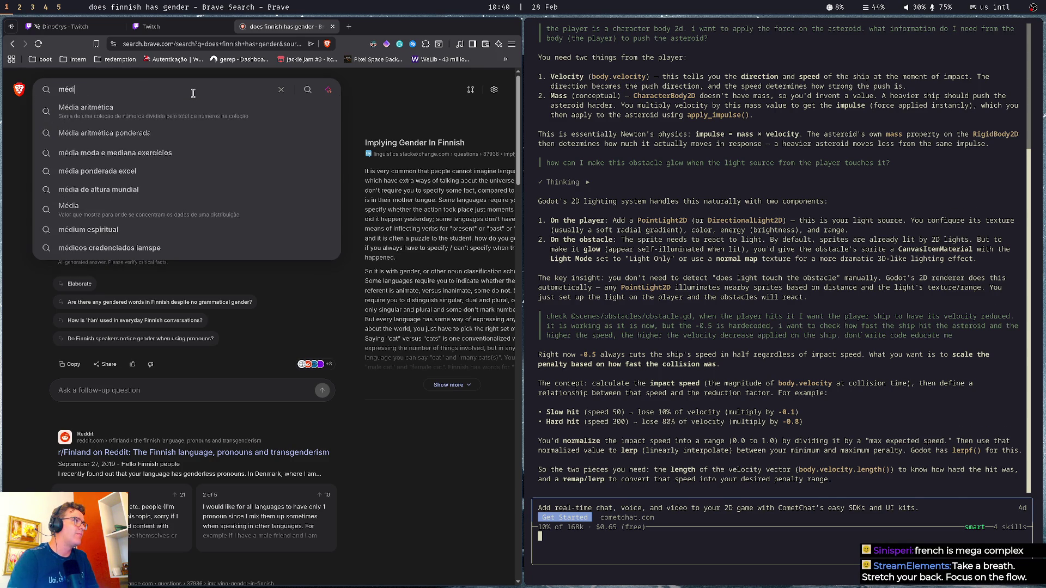
type("ica")
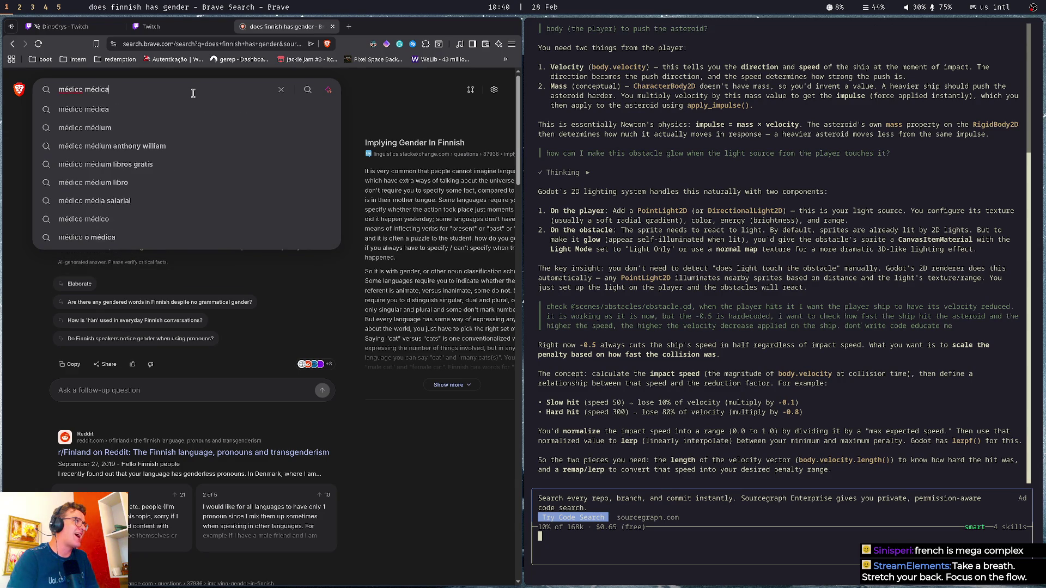
key("Left")
key("ctrl+shift+Left")
key("Escape")
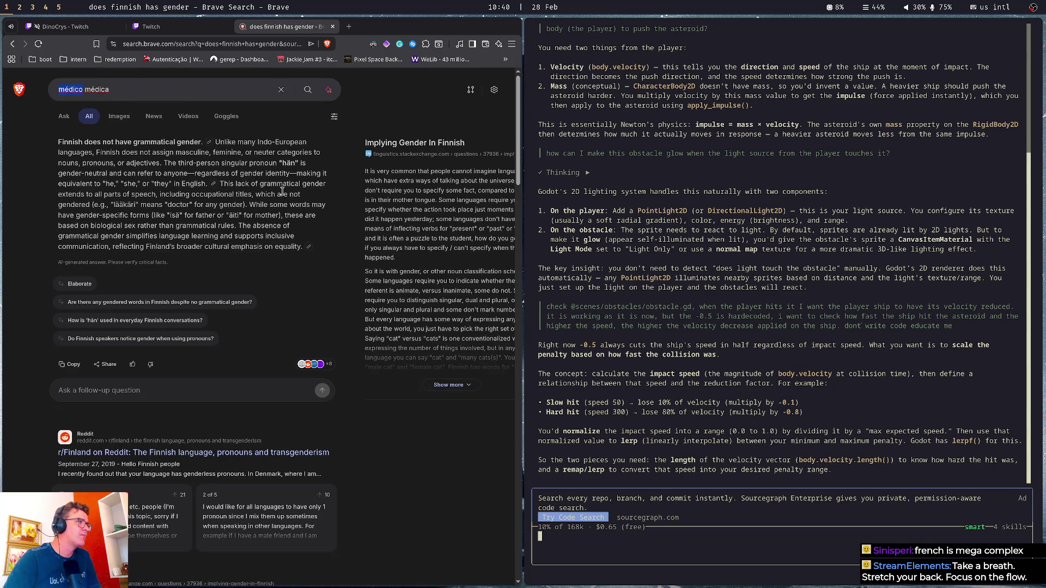
Read the answer's parts on gender-specific forms like isä and biological sex
left_click_drag(75, 216, 147, 216)
double_click(174, 216)
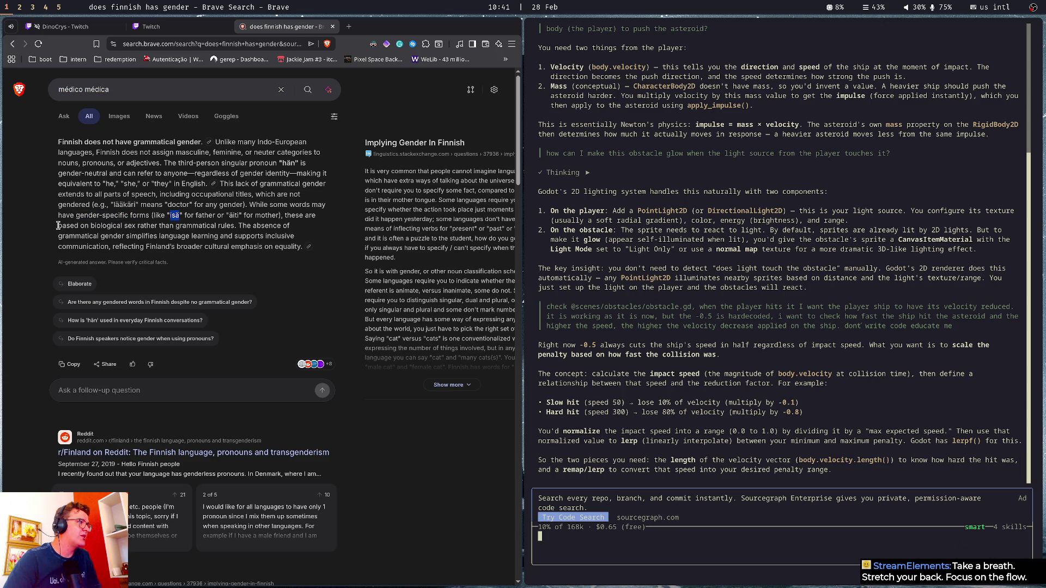
left_click_drag(57, 225, 308, 229)
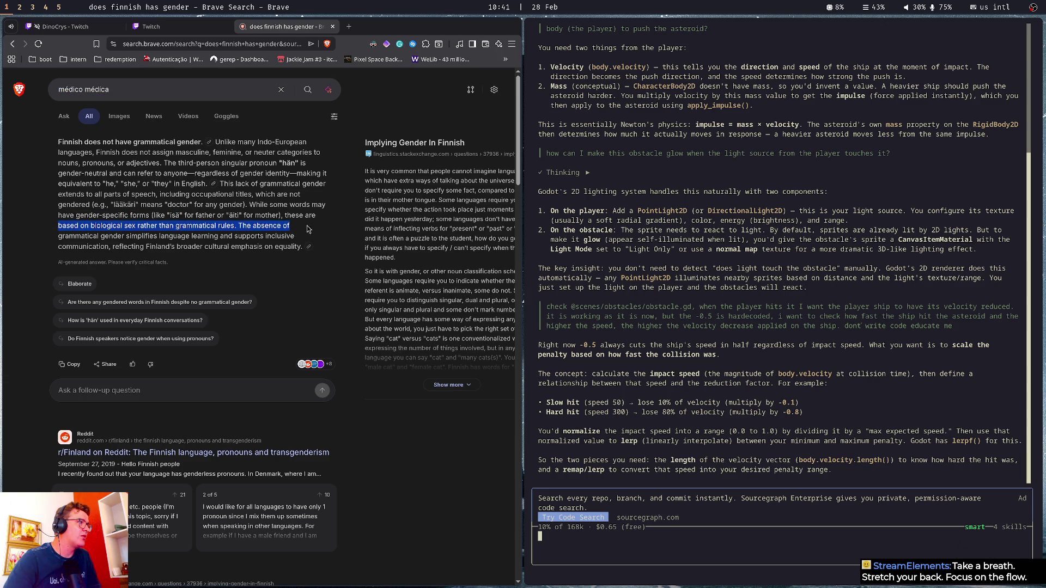
double_click(225, 226)
mouse_move(239, 226)
left_mouse_down()
mouse_move(296, 239)
mouse_move(306, 256)
mouse_move(297, 256)
left_mouse_up()
left_click(110, 247)
mouse_move(118, 236)
left_mouse_down()
mouse_move(325, 240)
mouse_move(300, 248)
left_mouse_up()
Read the closing lines on equality and inclusive communication, then close the search tab
left_click(121, 244)
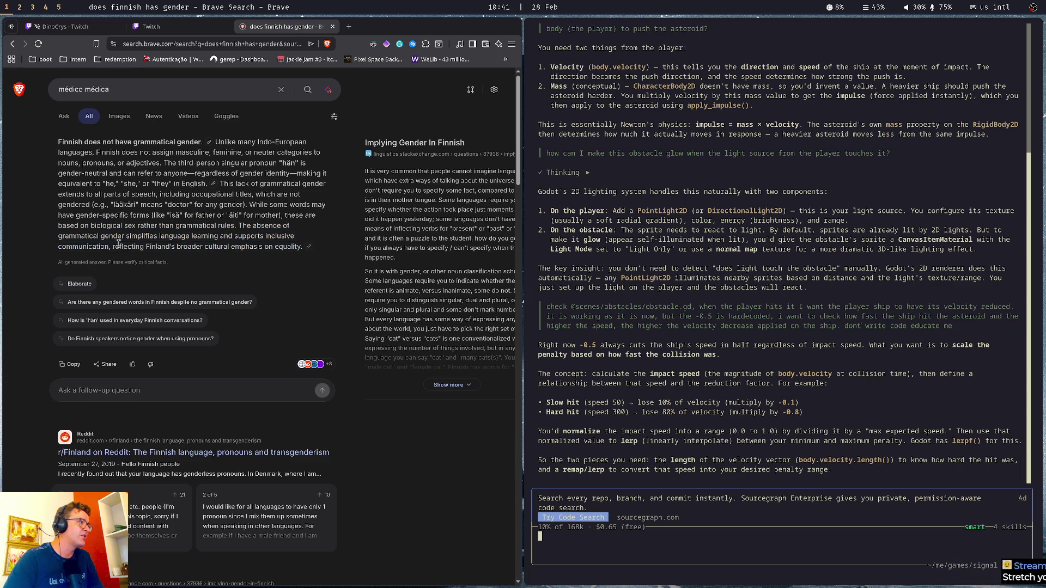
mouse_move(111, 242)
left_mouse_down()
mouse_move(295, 245)
mouse_move(294, 218)
left_mouse_up()
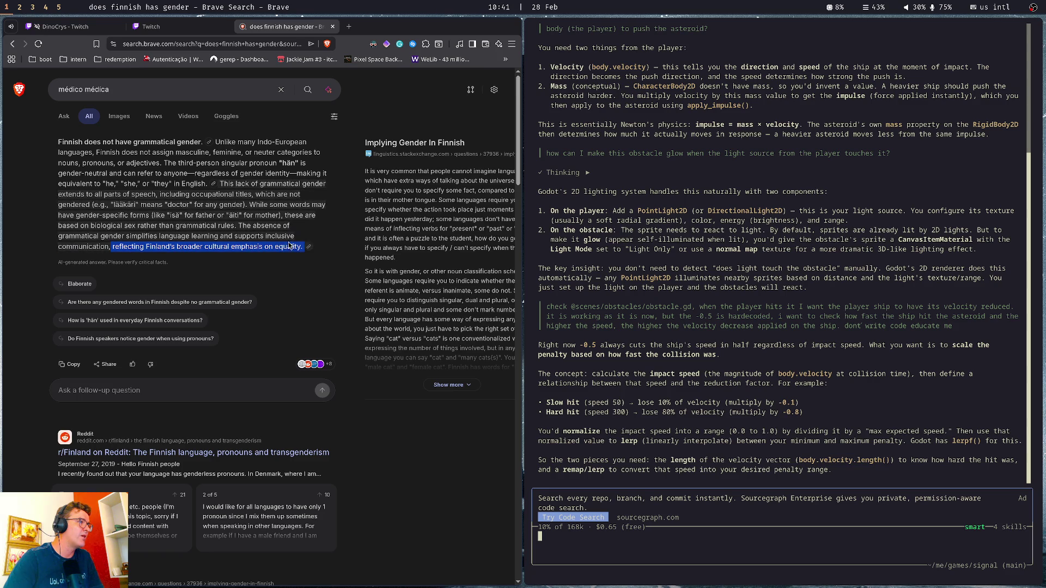
left_click(264, 238)
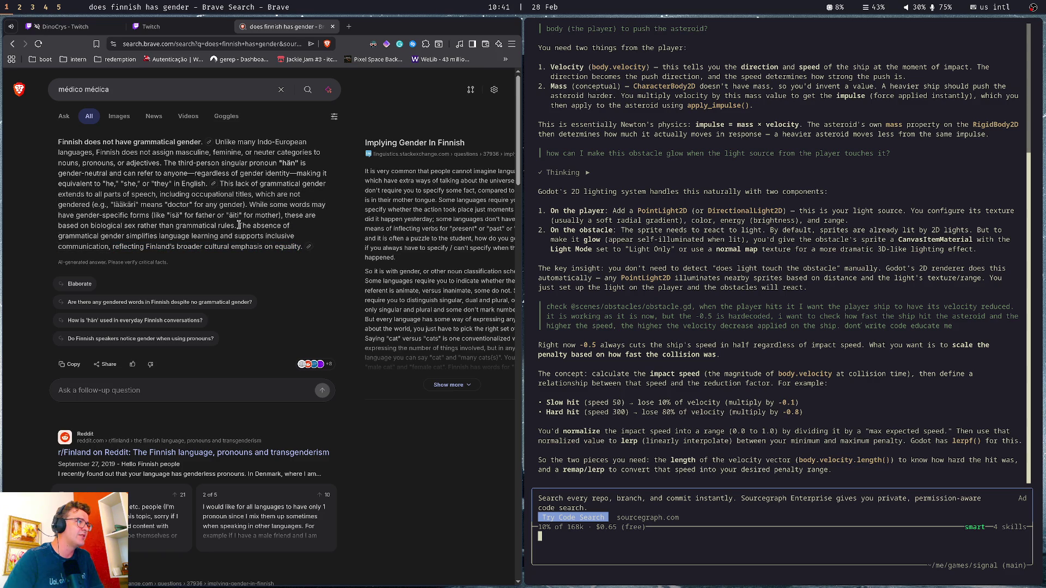
left_click_drag(265, 238, 273, 257)
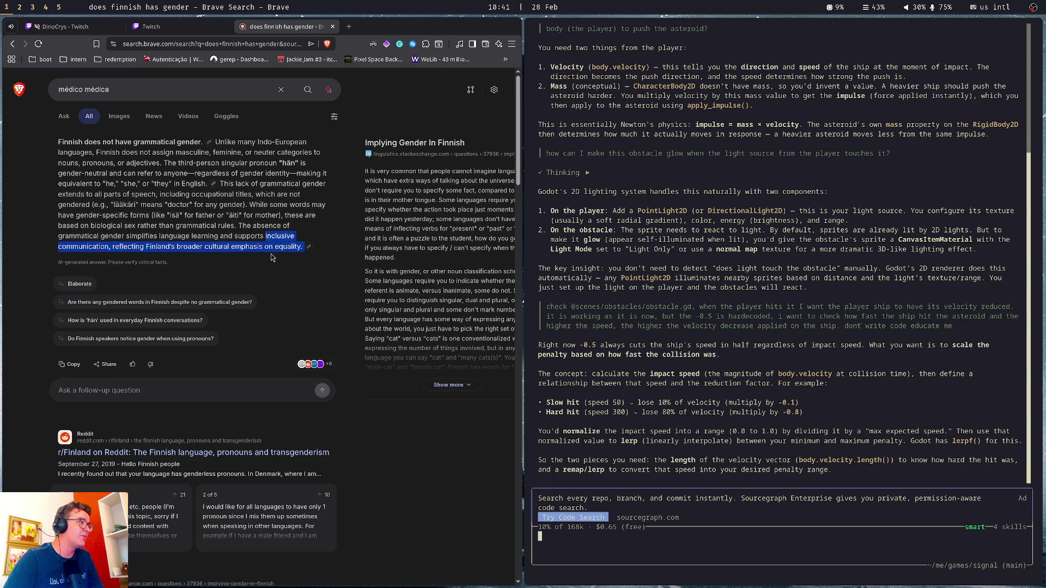
left_click_drag(67, 257, 107, 250)
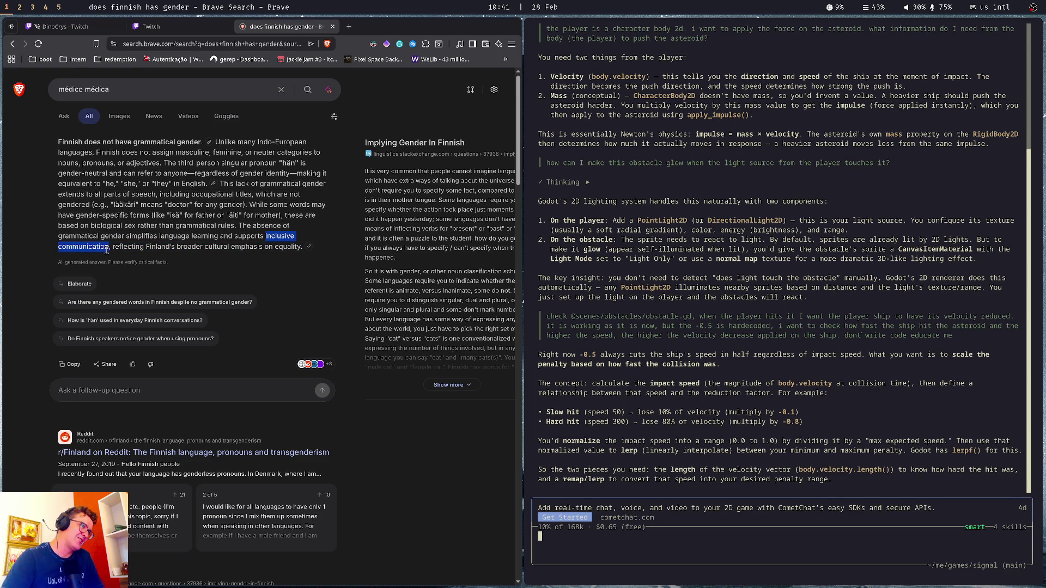
left_click(189, 234)
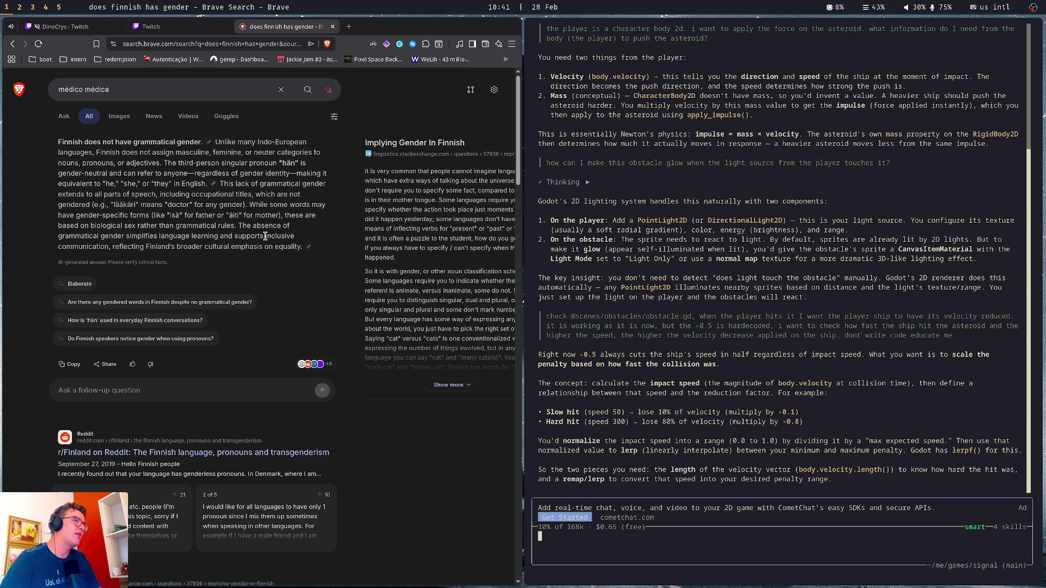
key("ctrl+w")
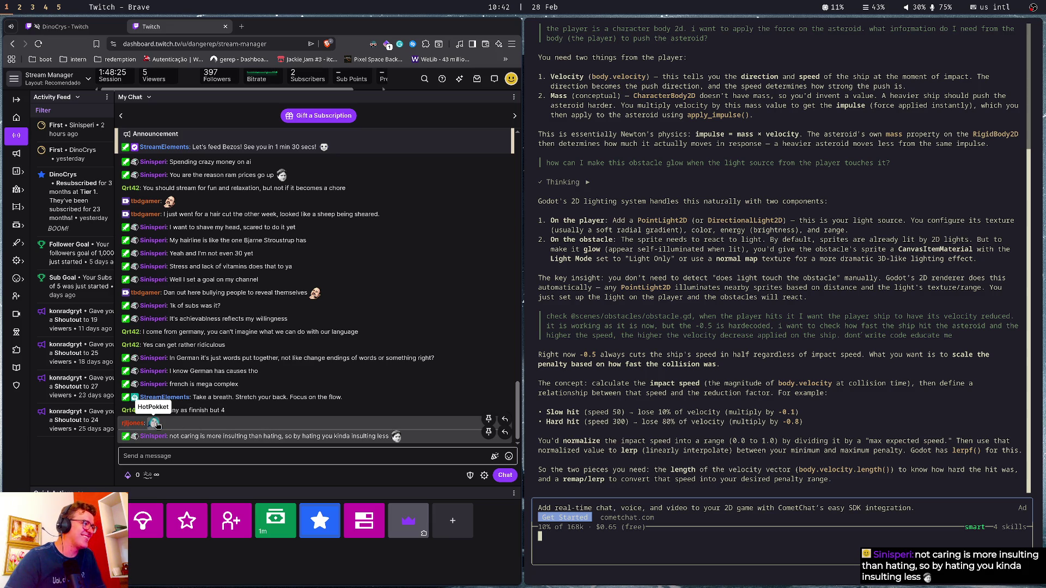
Glance at the Twitch chat, then bring the running space game back into focus beside Godot
left_click(189, 456)
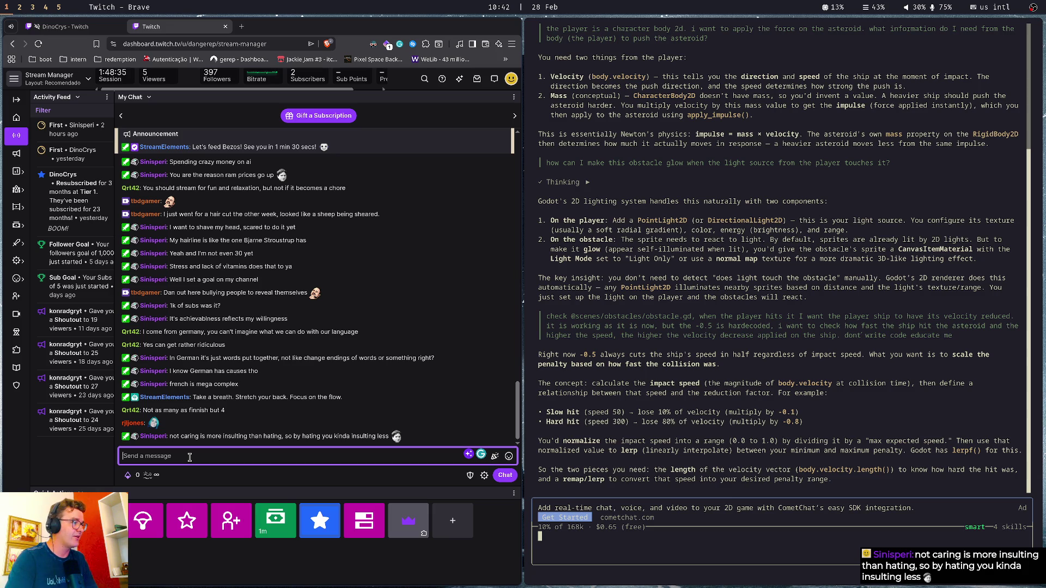
left_click(783, 457)
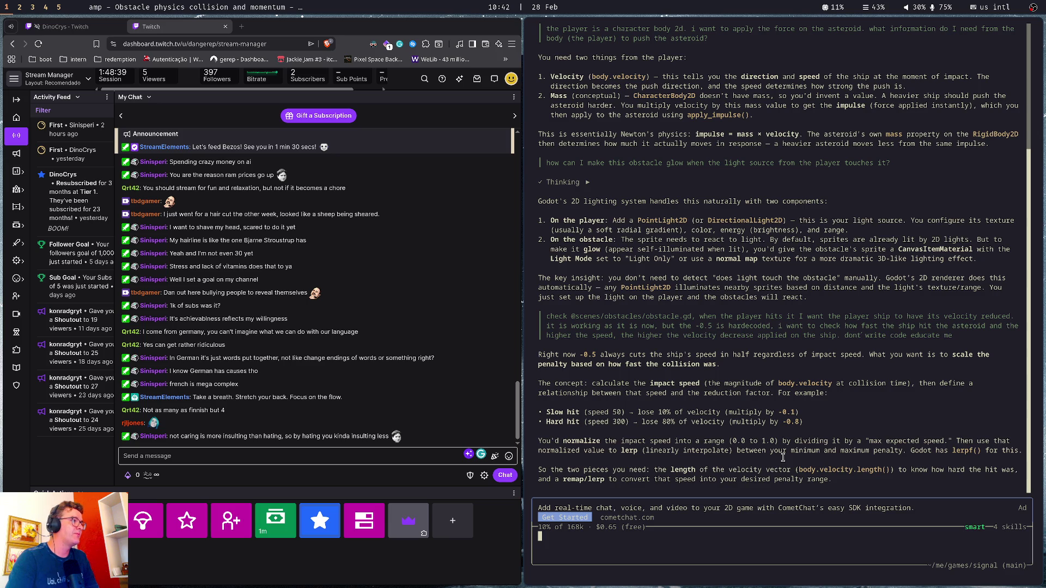
key("super+2")
left_click(784, 459)
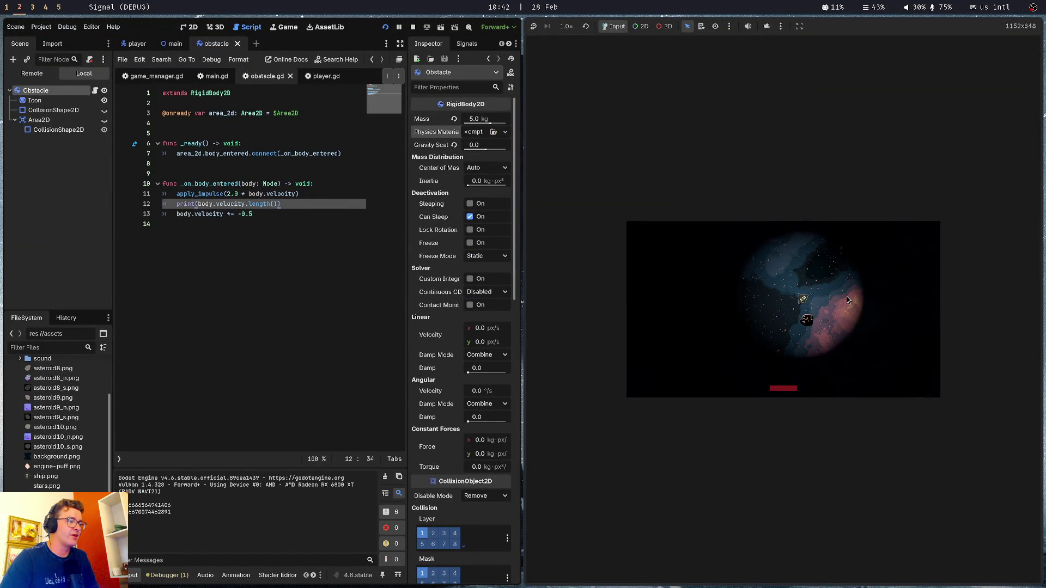
Stop the running game and select the word 'length' on line 12 of the script
key("super+q")
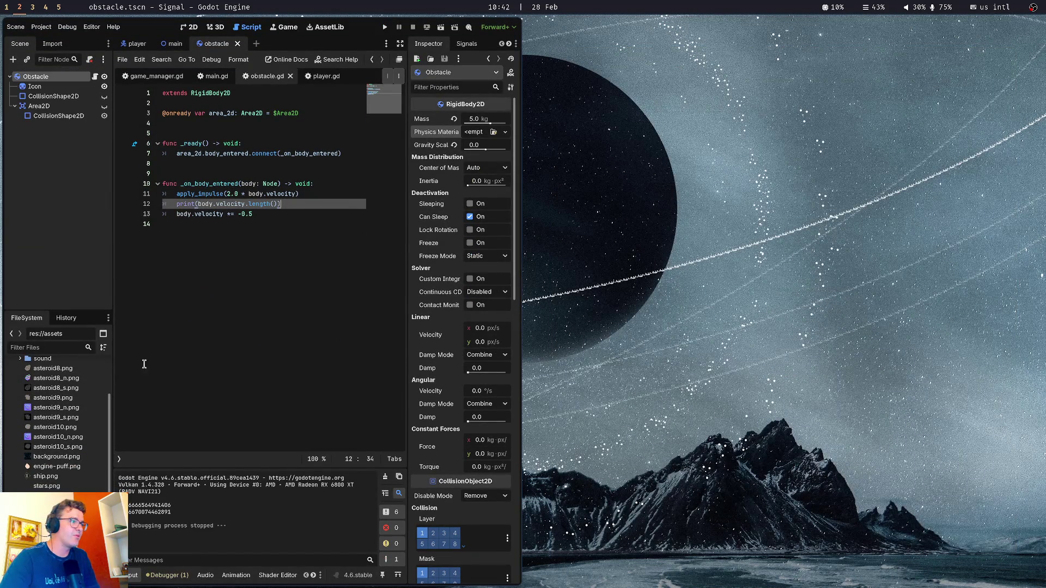
left_click(350, 334)
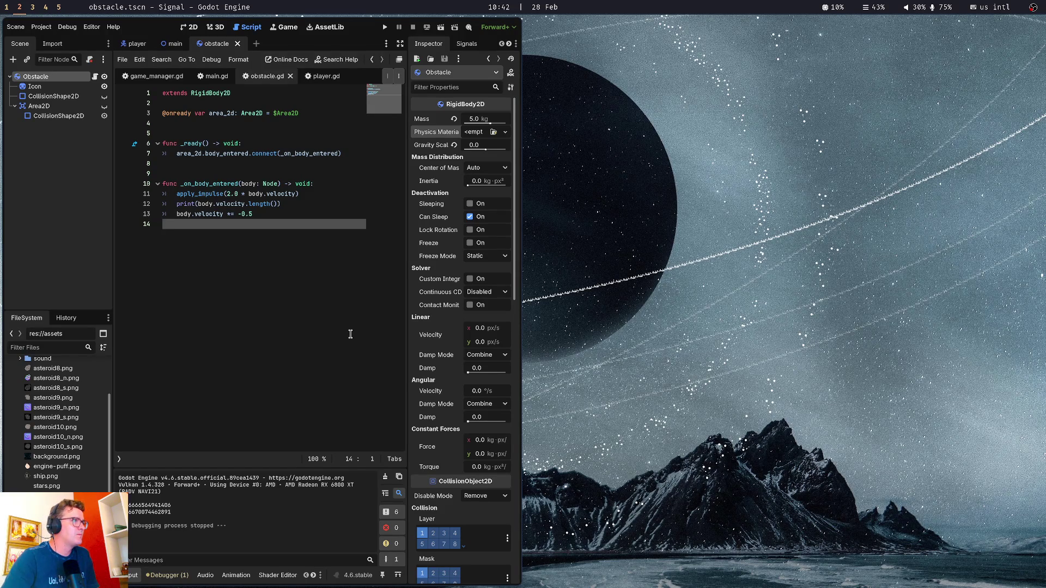
left_click(278, 205)
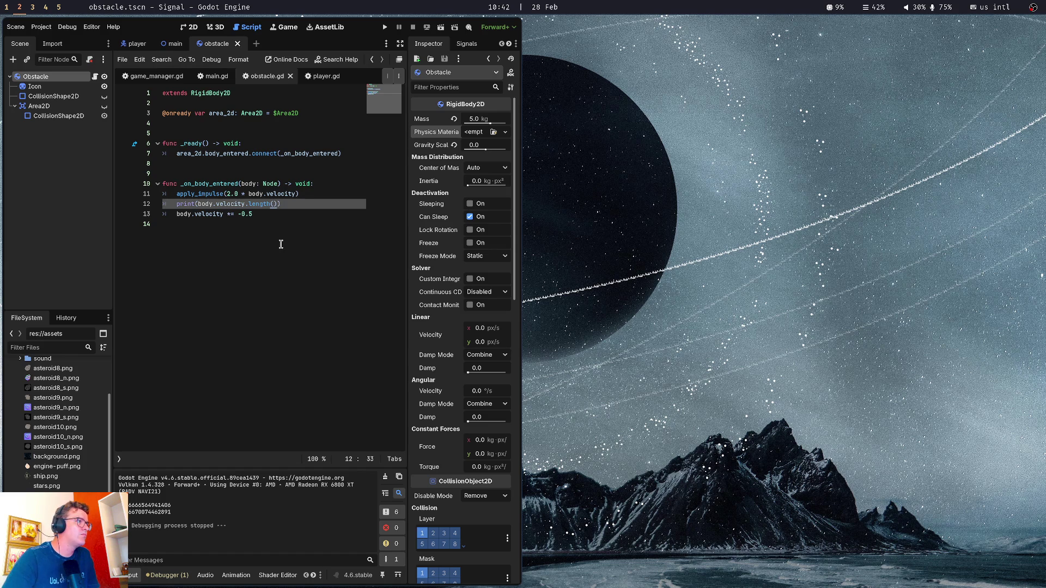
double_click(264, 203)
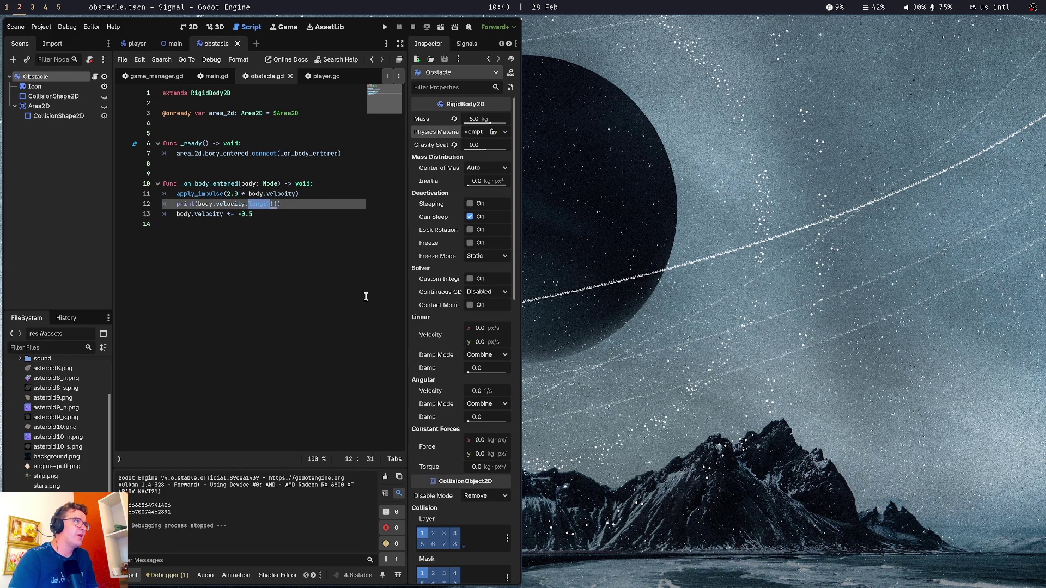
Check the Twitch chat and music video, then raise OBS Desktop Audio to -12.2 dB
key("super+1")
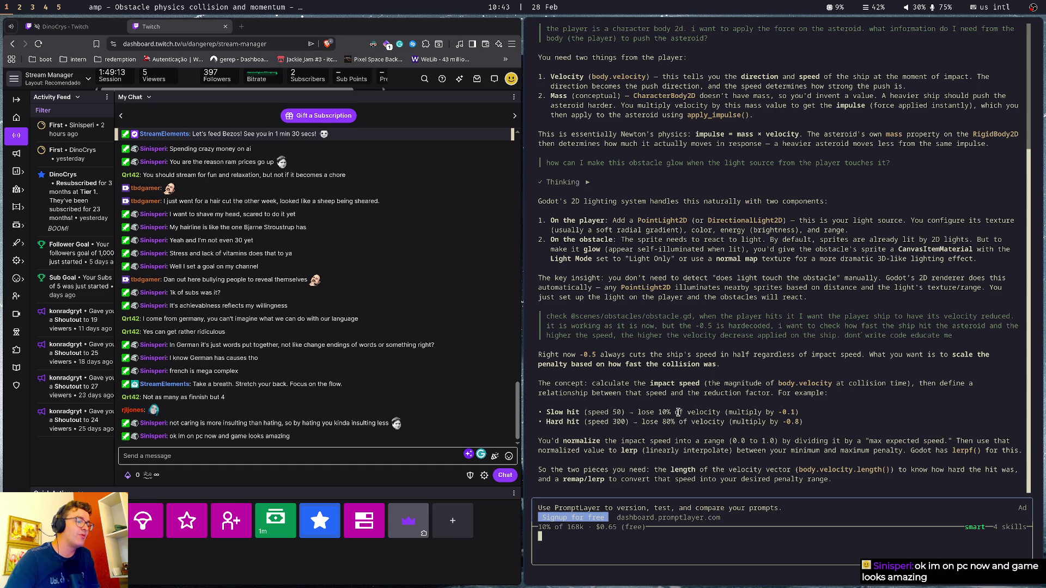
left_click(381, 456)
left_click(191, 32)
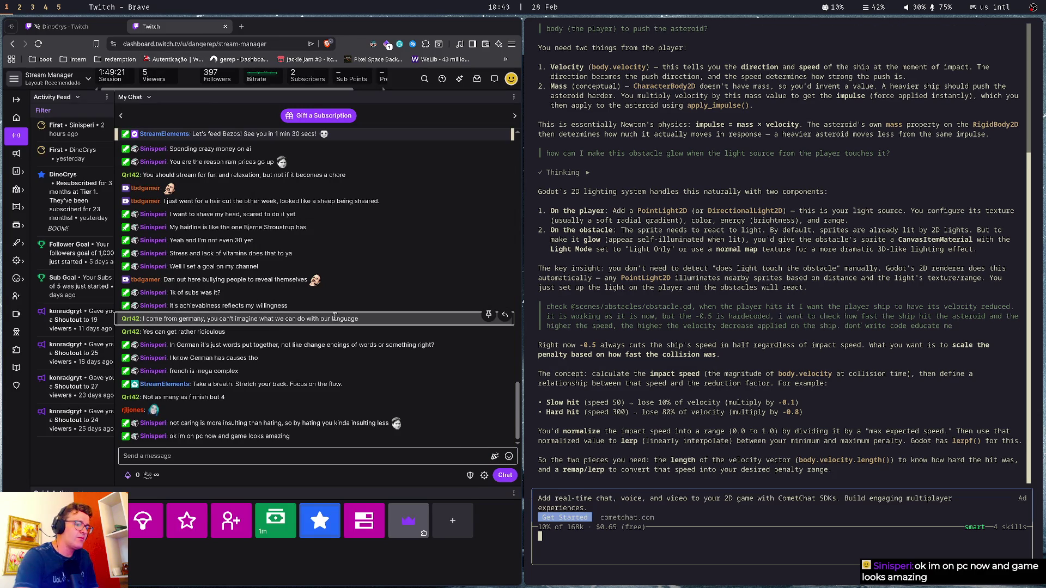
key("super+5")
left_click_drag(520, 496, 580, 498)
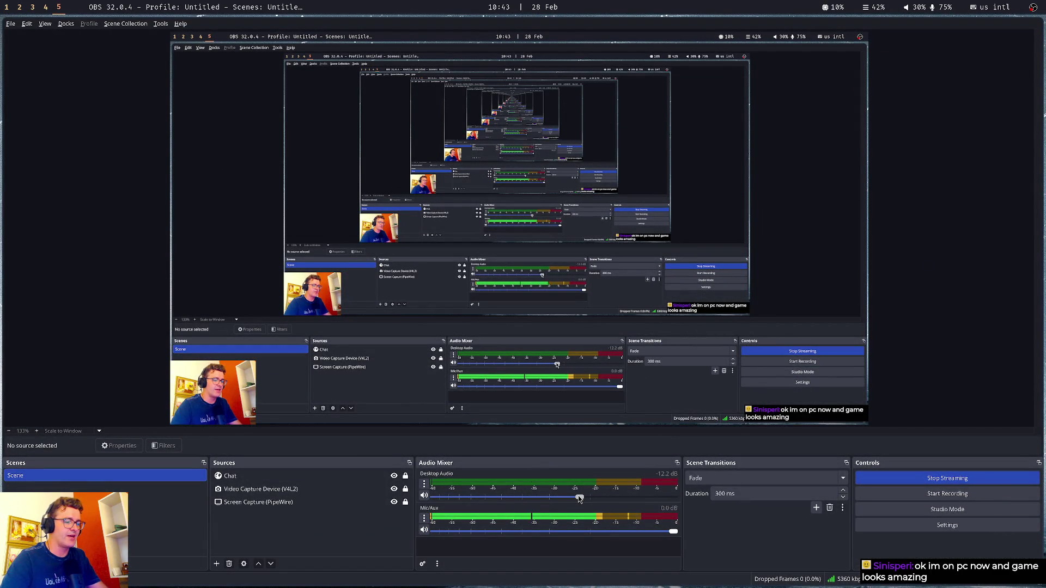
Relaunch the space game from the Godot script editor with F5
key("super+2")
left_click(284, 336)
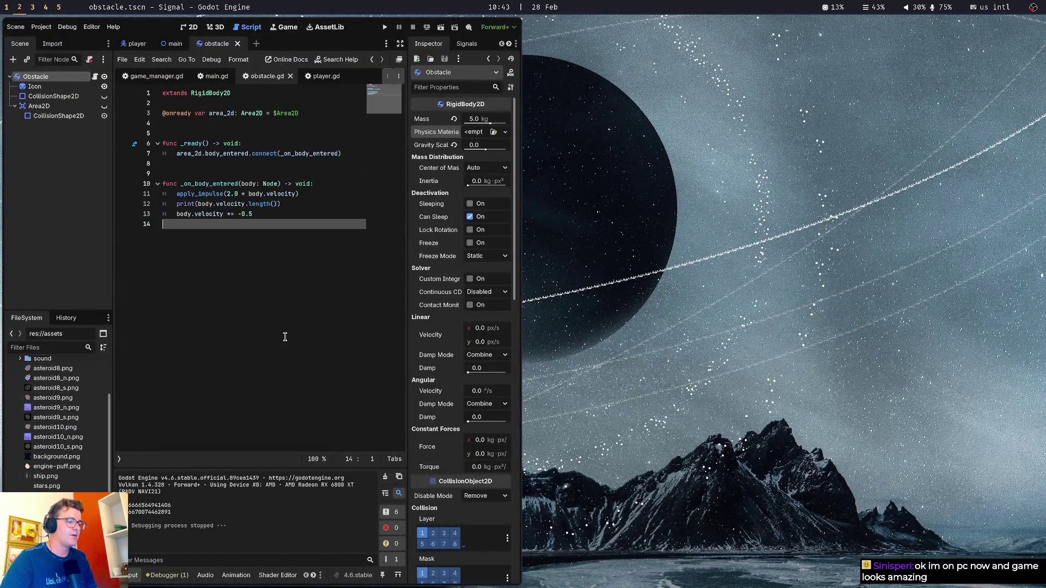
key("F5")
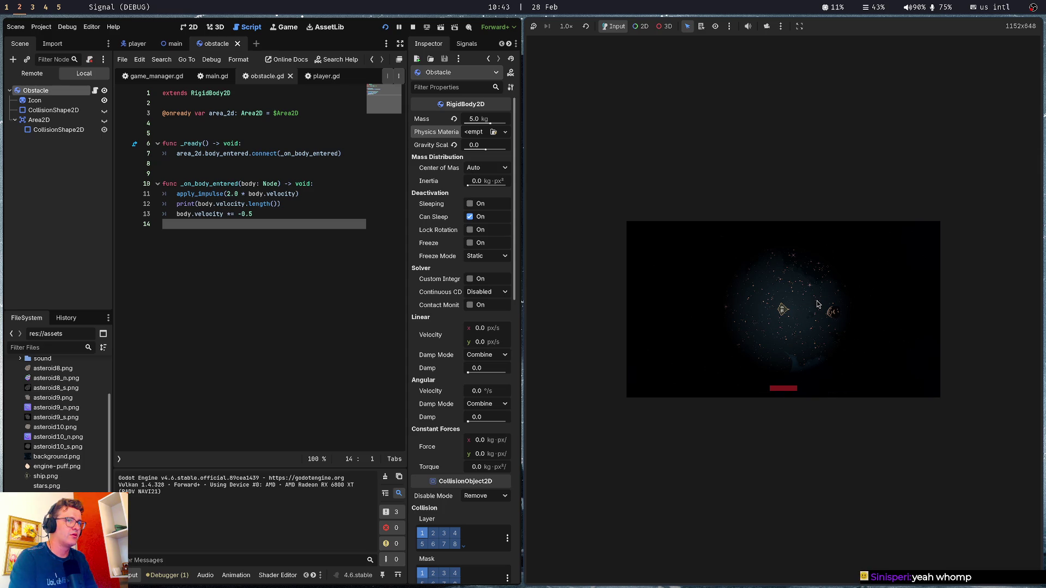
Steer the ship right and thrust it up-left into the asteroids, then stop the game
key("Right")
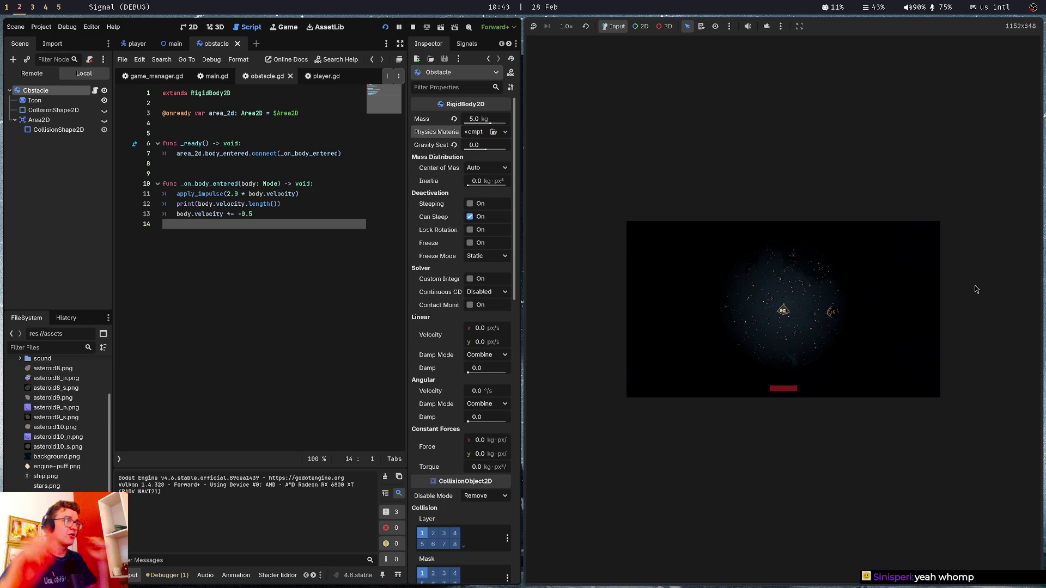
key("Right")
key("Up")
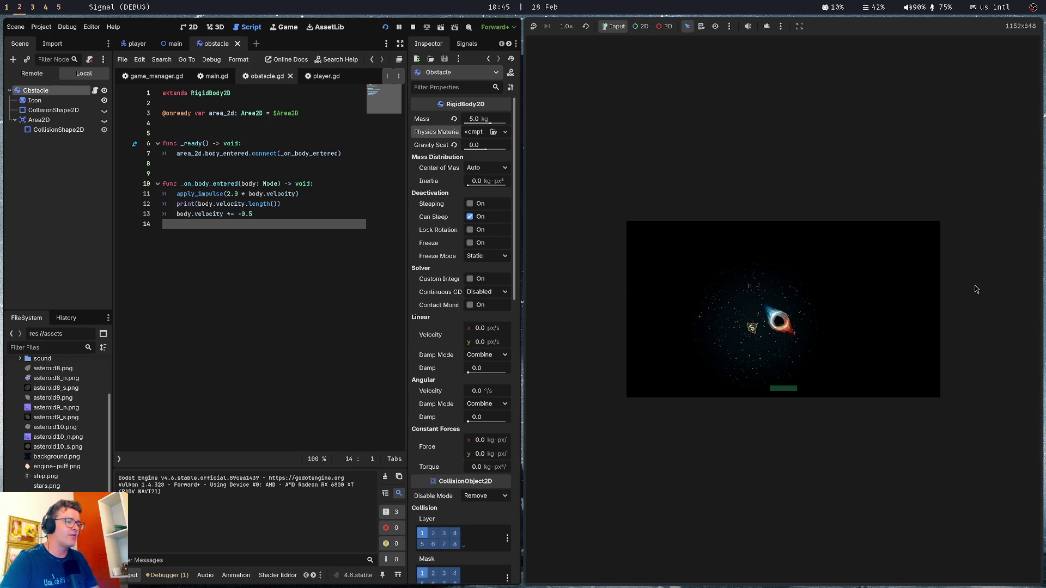
key("super+w")
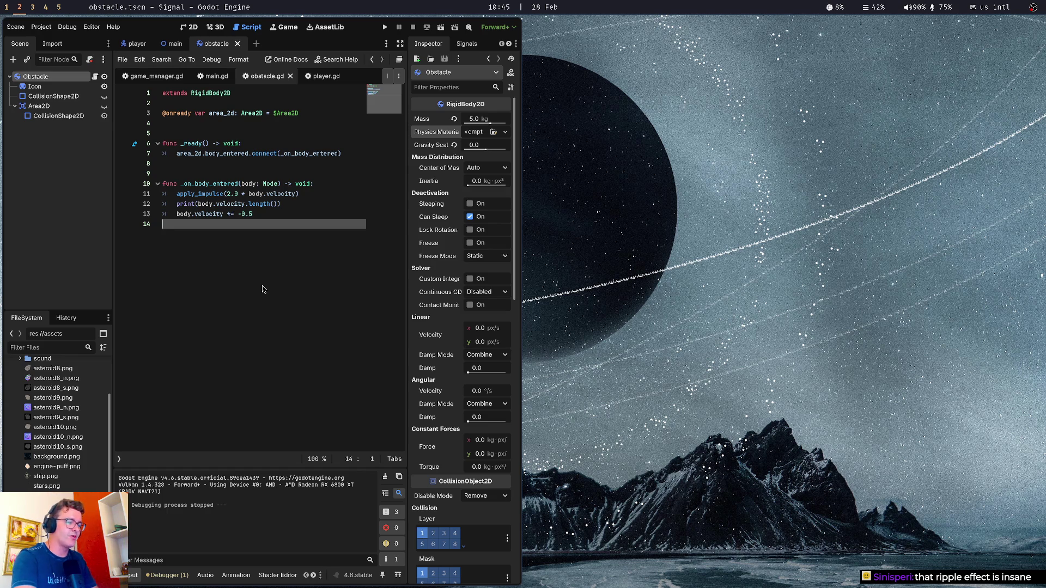
Run another Signal test, stop it, and return to the Twitch workspace
key("F5")
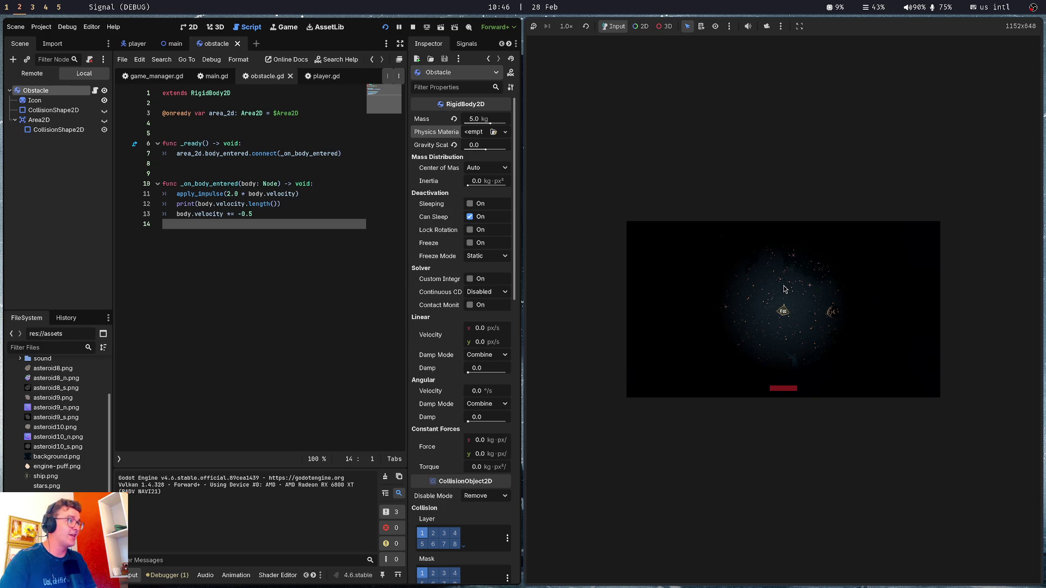
key("Escape")
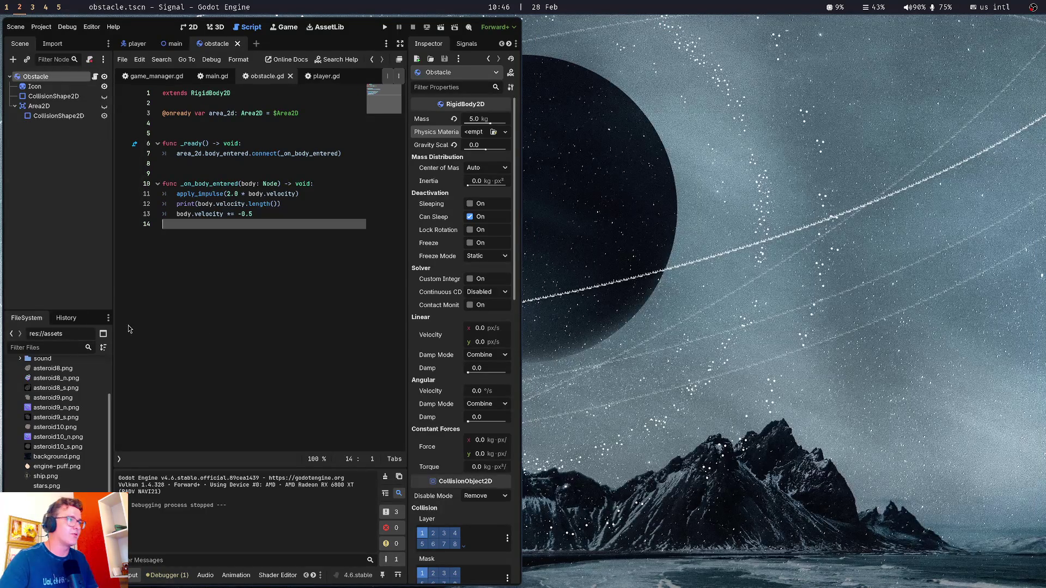
key("super+1")
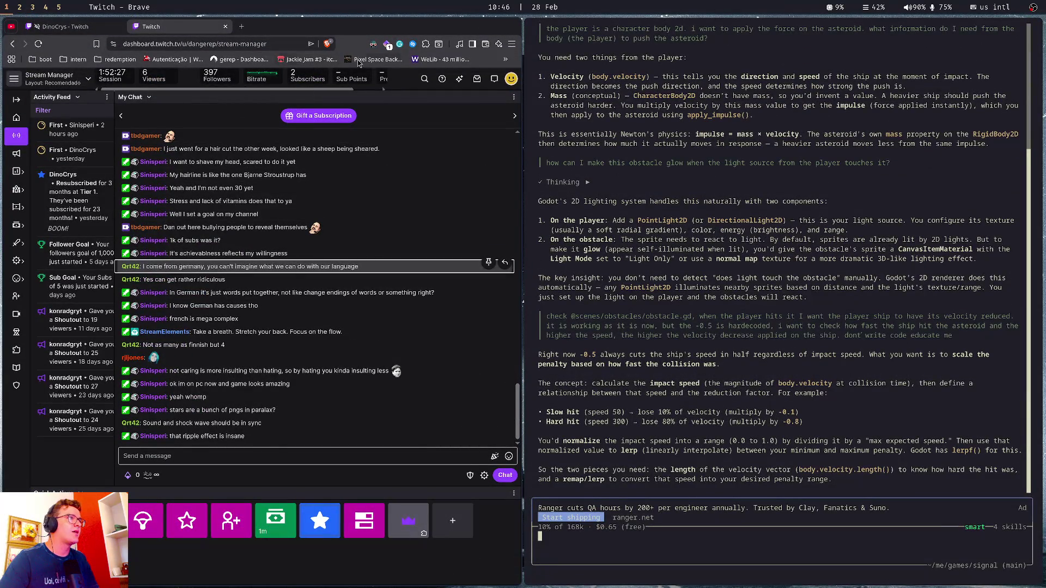
Open the Pixel Space Background Generator in a new tab and post its link in Twitch chat
middle_click(364, 60)
left_click(281, 26)
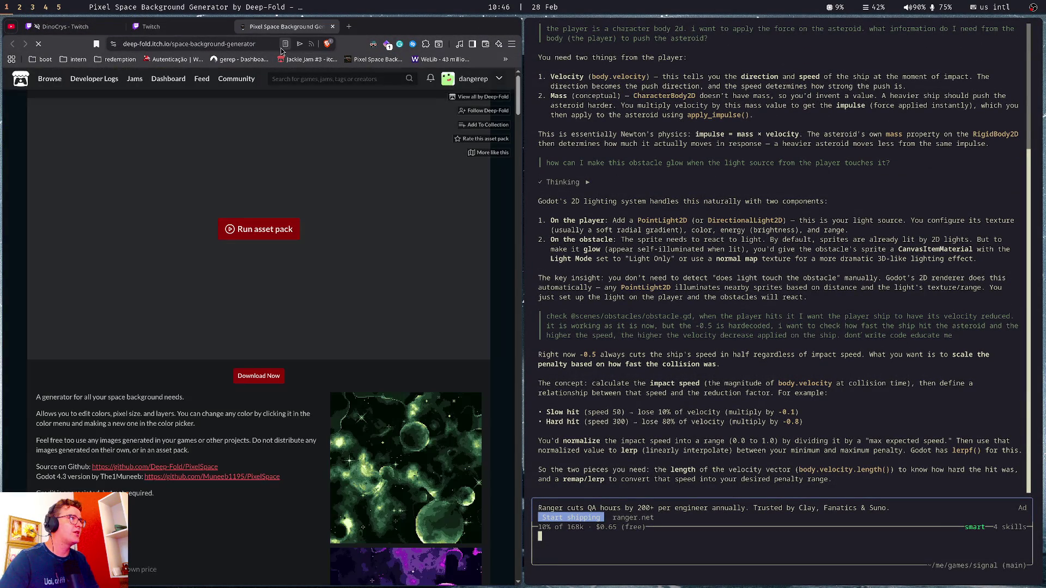
left_click(205, 30)
left_click(243, 454)
type("https://deep-fold.itch.io/space-background-generator")
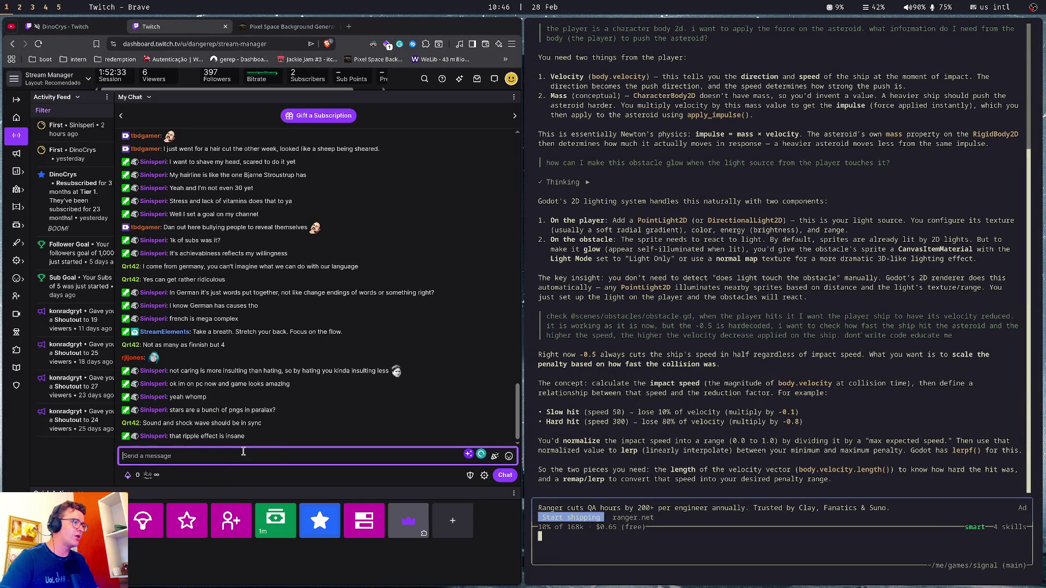
key("Return")
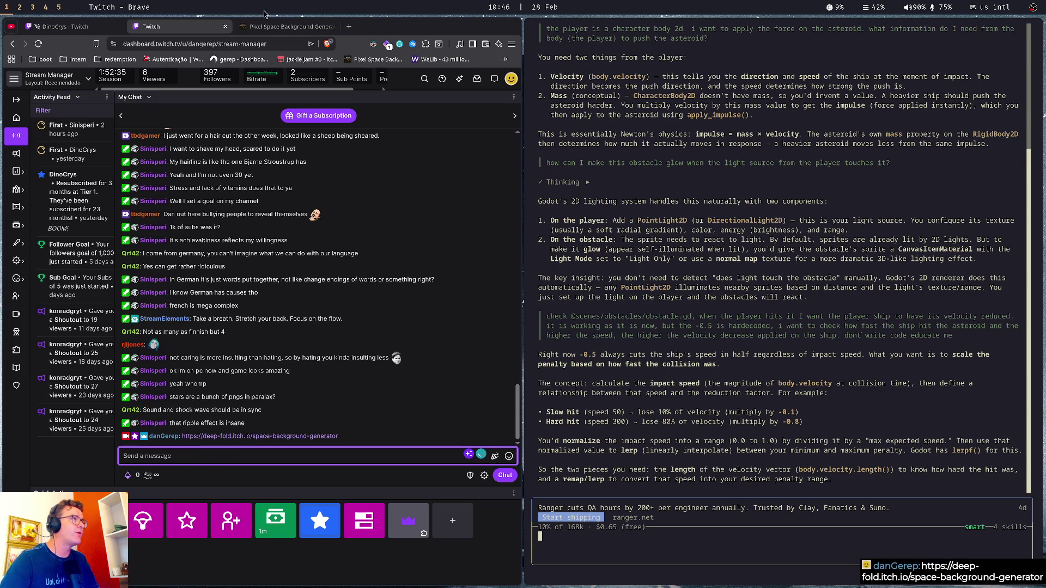
Run the generator full-screen and switch the background to the Coffee colour scheme
left_click(278, 30)
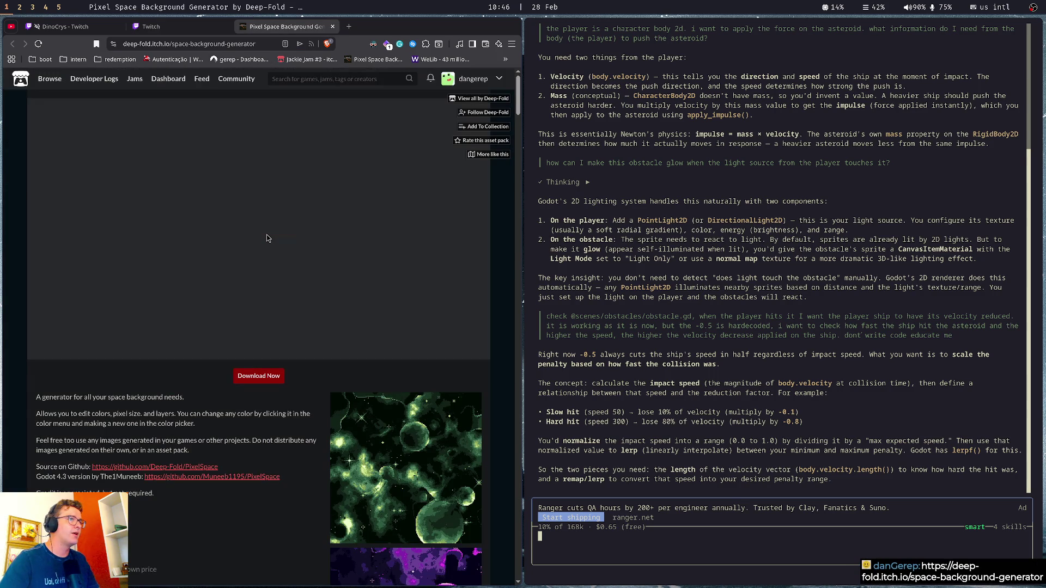
left_click(257, 235)
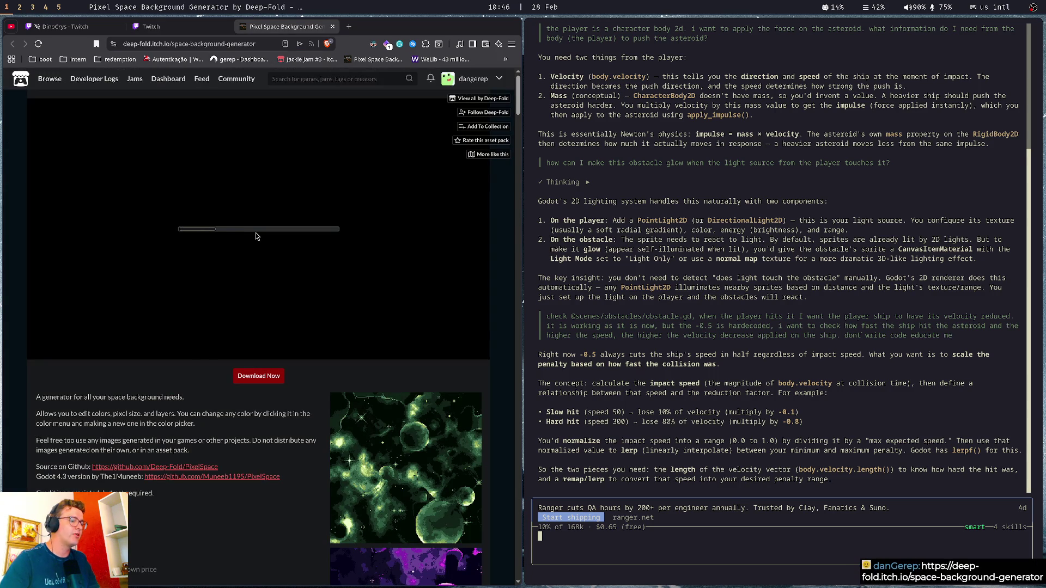
key("super+f")
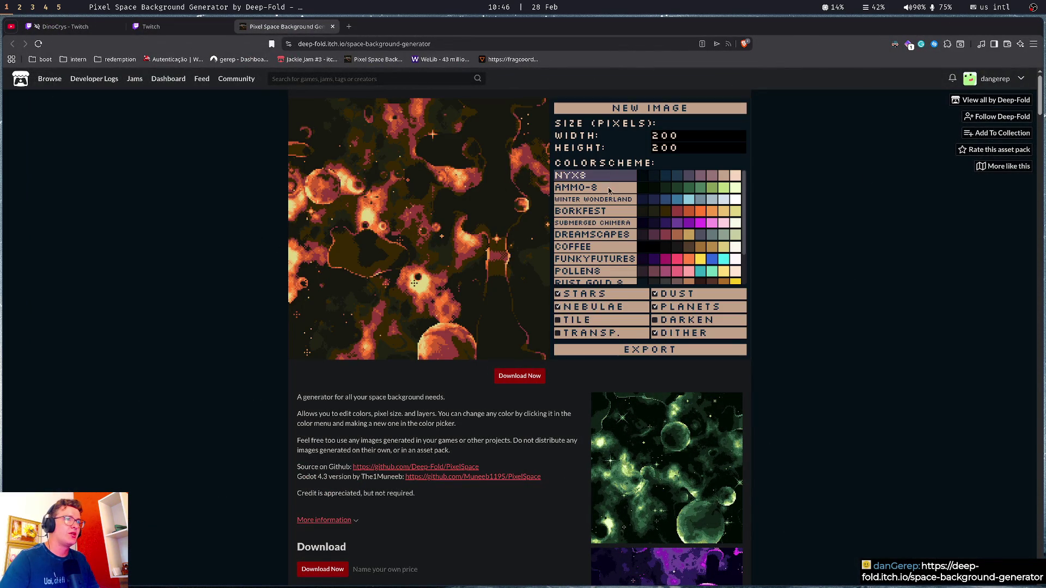
left_click(598, 247)
left_click(603, 235)
left_click(604, 211)
left_click(617, 246)
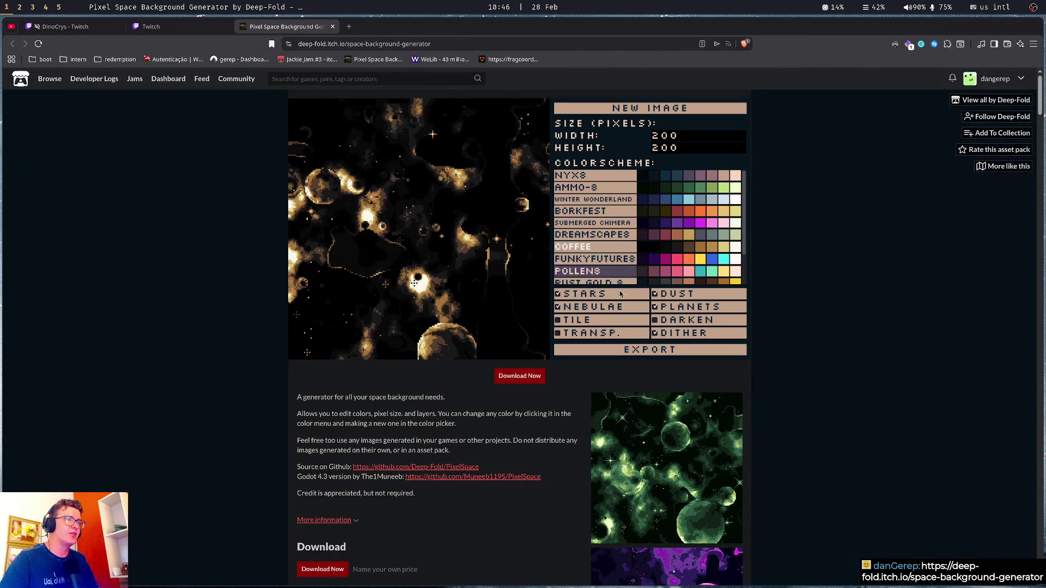
Turn off nebulae, dust and planets, leaving only stars and dithering enabled
left_click(614, 306)
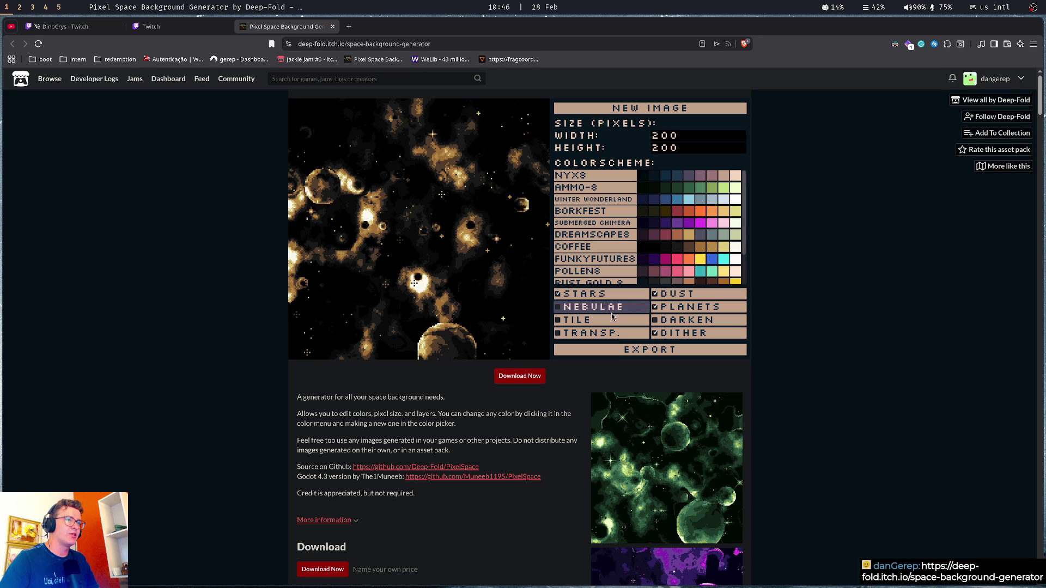
left_click(676, 294)
left_click(689, 306)
left_click(683, 333)
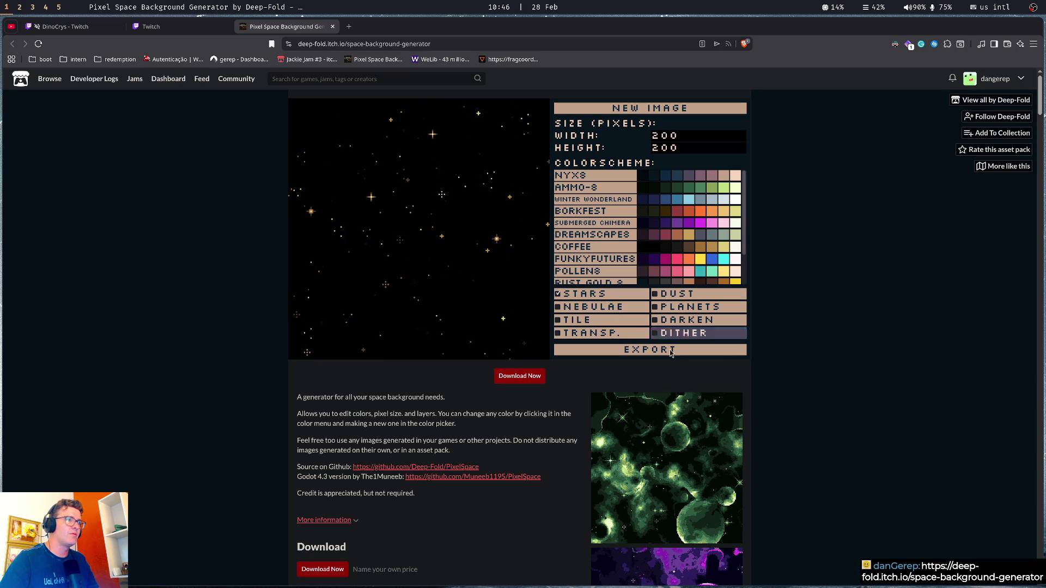
left_click(683, 333)
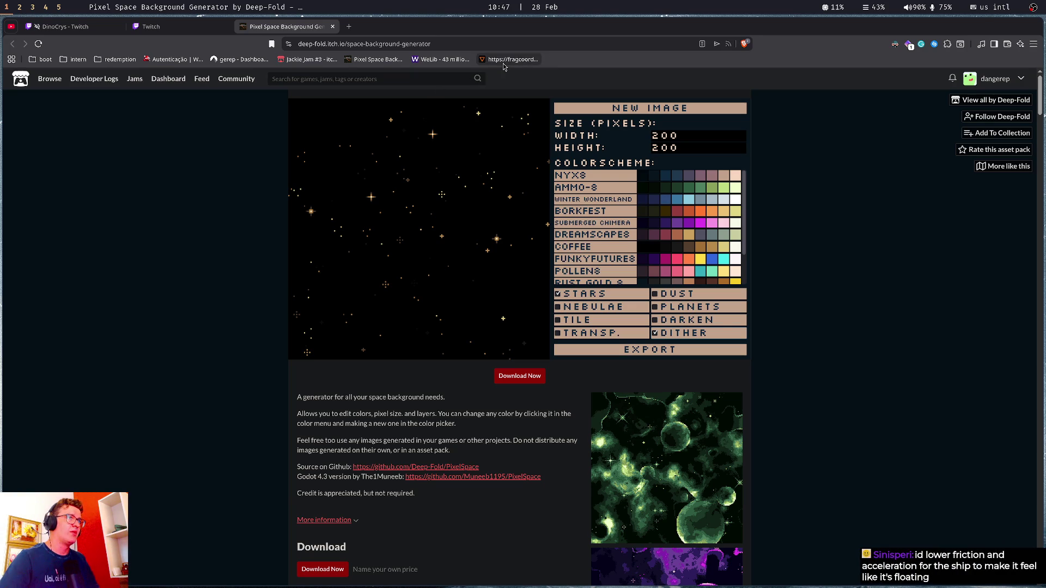
left_click(162, 25)
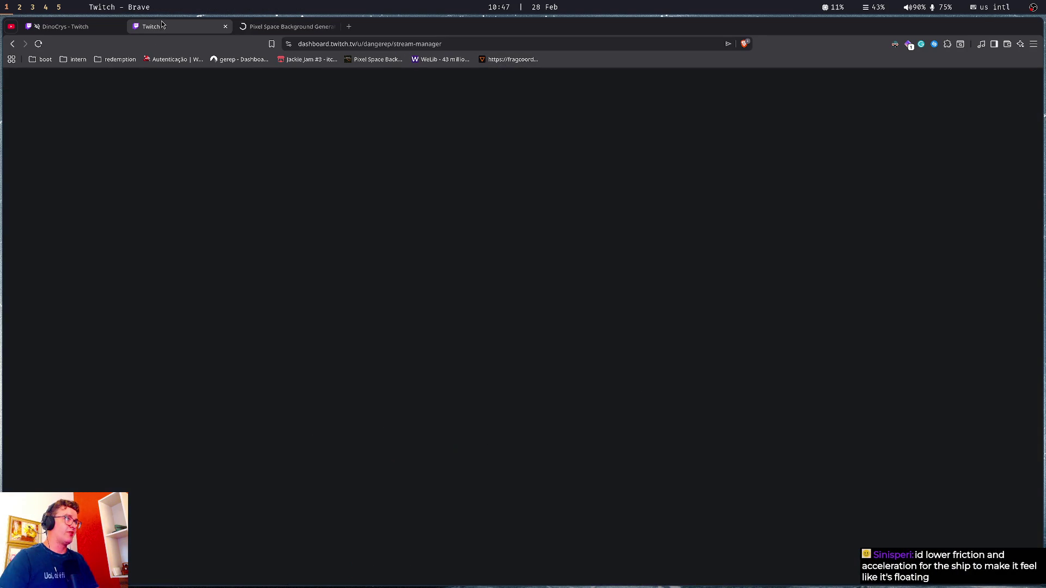
Check the Twitch stream chat, then return to the FragCoord.xyz shader code
left_click(392, 458)
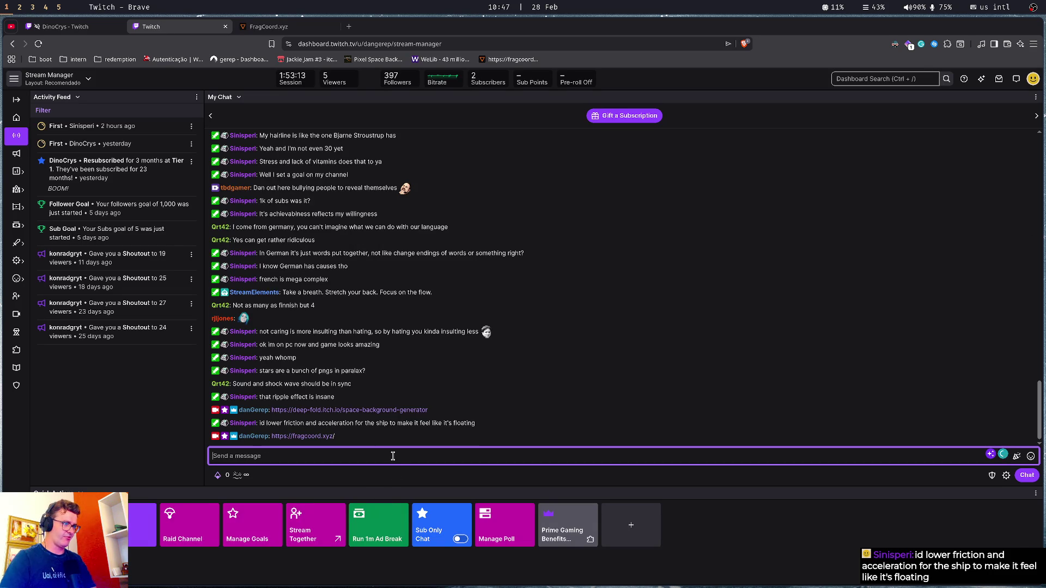
key("ctrl+Tab")
key("shift+Tab")
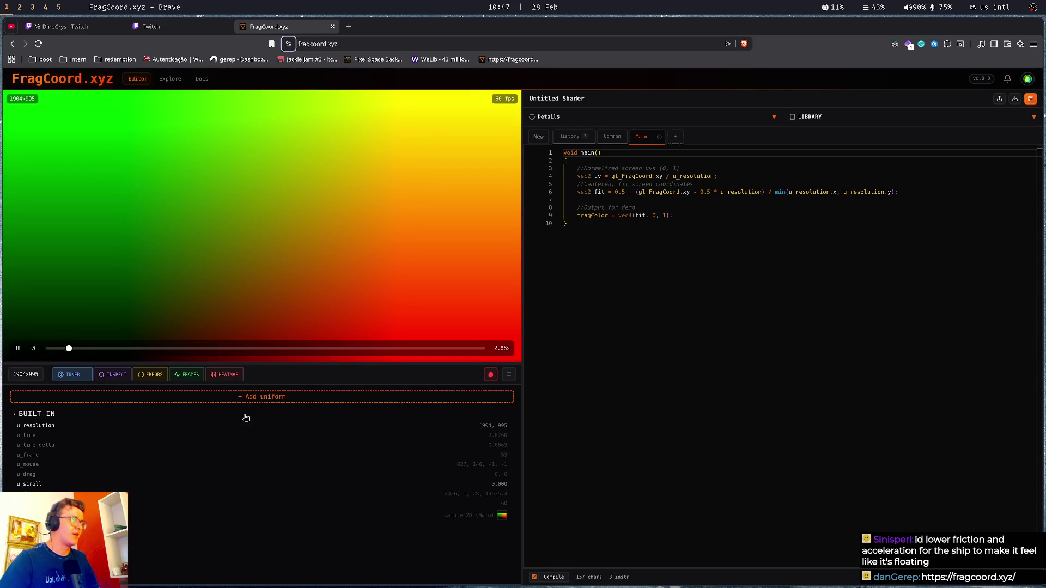
key("ctrl+shift+Tab")
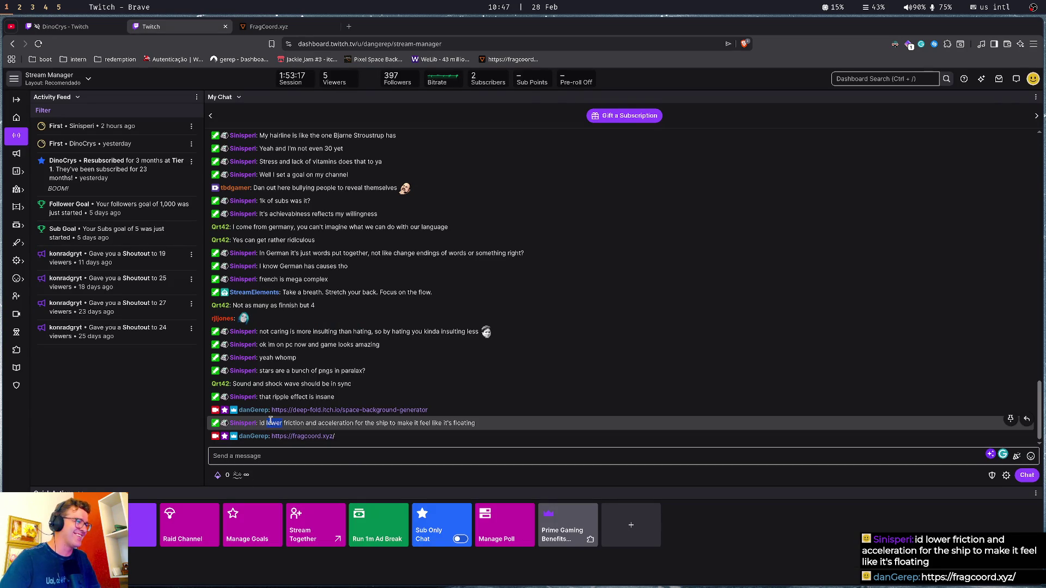
key("ctrl+Tab")
left_click(719, 283)
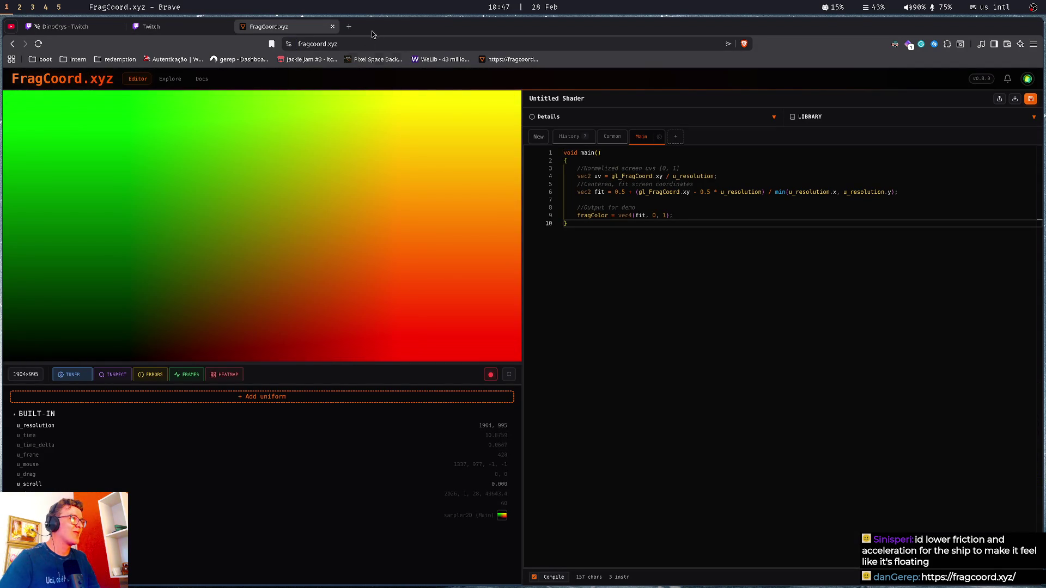
Search the 2d-tagged FragCoord gallery for 'black' and open the Blackhole shader
left_click(170, 78)
scroll(208, 338, "down", 3)
scroll(203, 337, "up", 3)
scroll(203, 337, "down", 3)
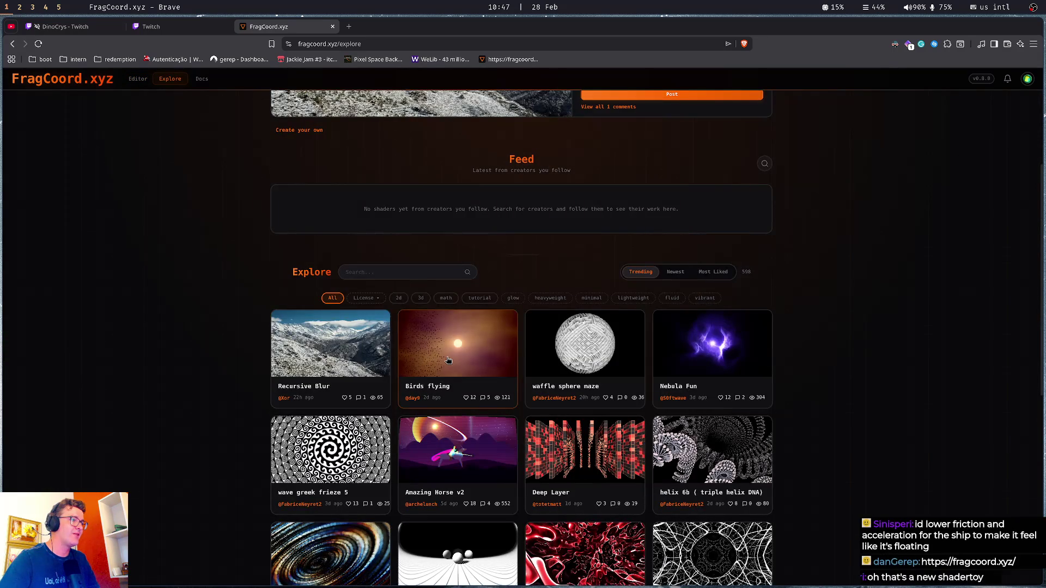
scroll(446, 360, "up", 3)
left_click(400, 454)
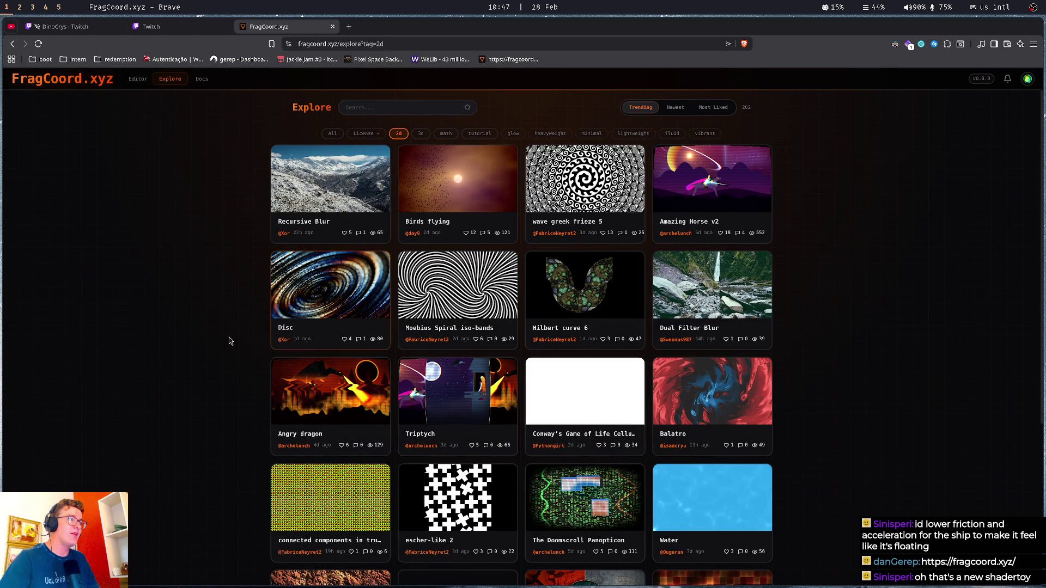
left_click(401, 107)
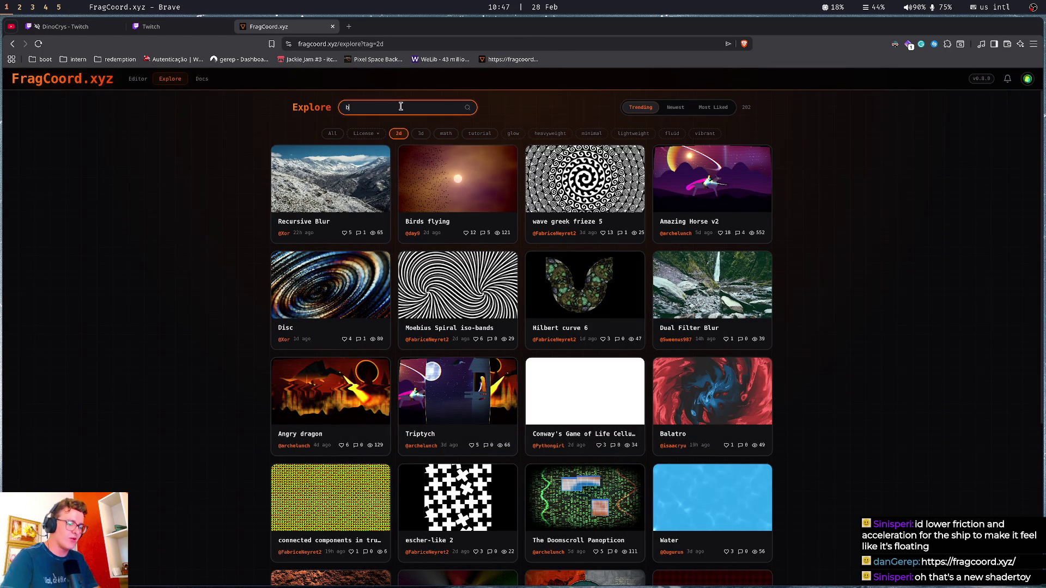
type("black")
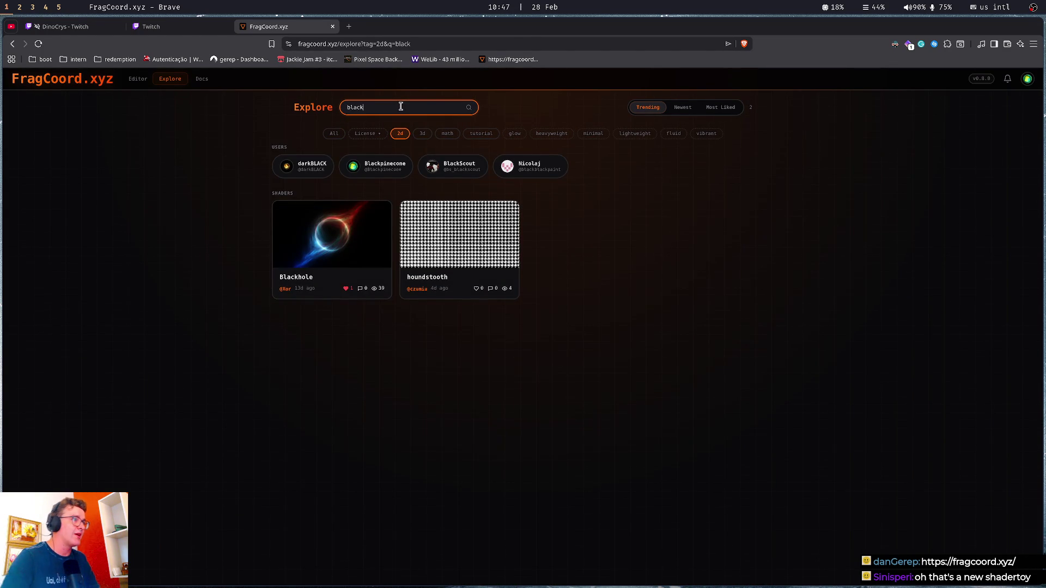
left_click(341, 219)
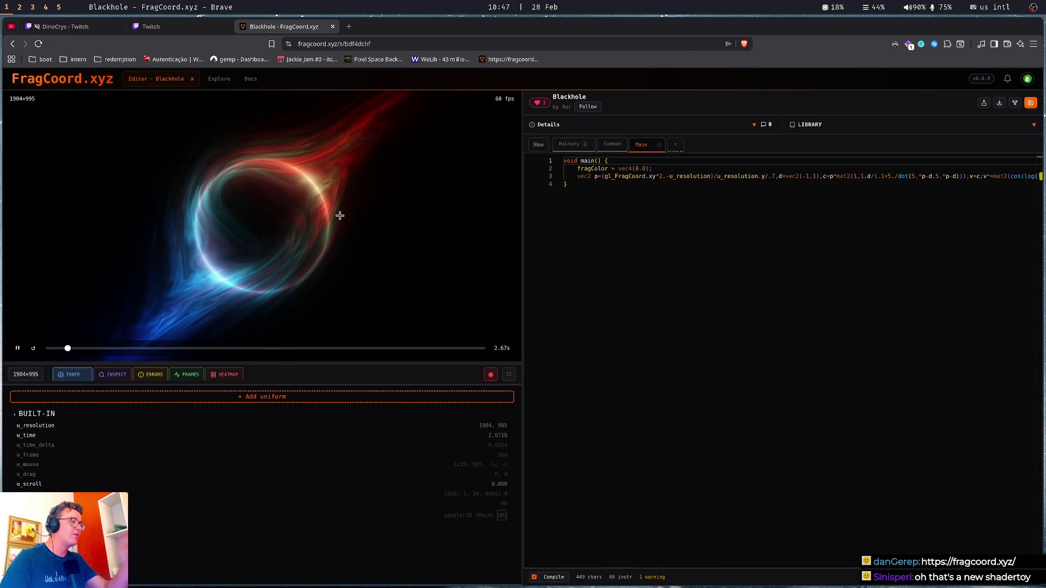
Change line 3's scale factor from 2 to 20 and then to 1, then view the Docs
scroll(728, 175, "right", 4)
scroll(728, 174, "right", 5)
scroll(728, 174, "left", 7)
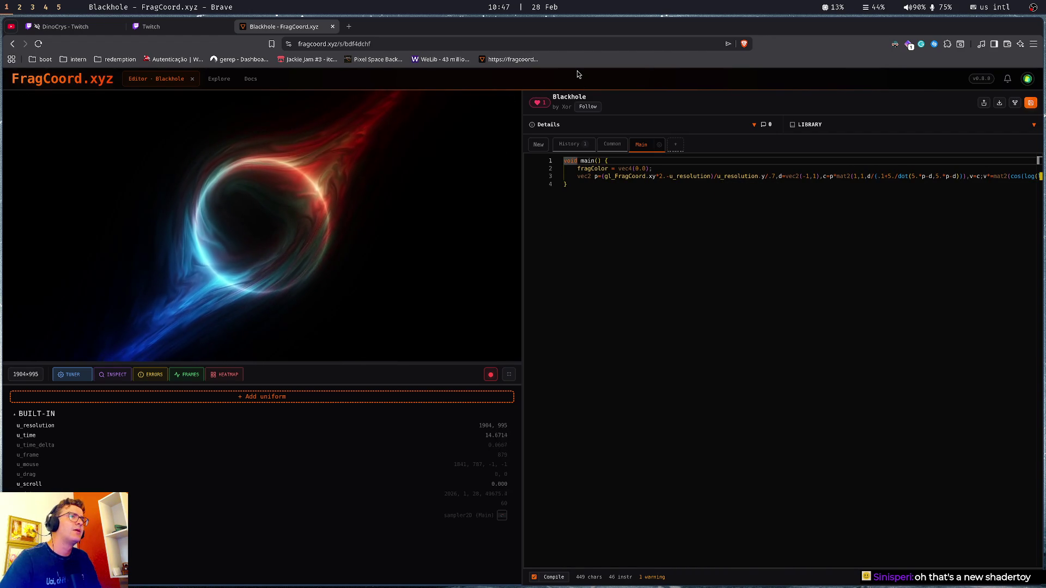
left_click(605, 177)
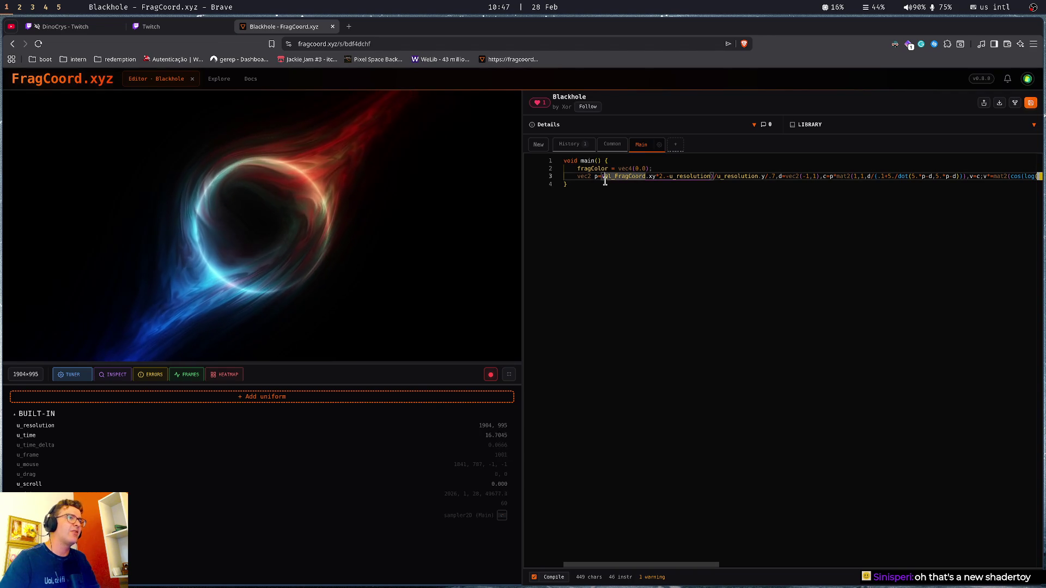
left_click(660, 176)
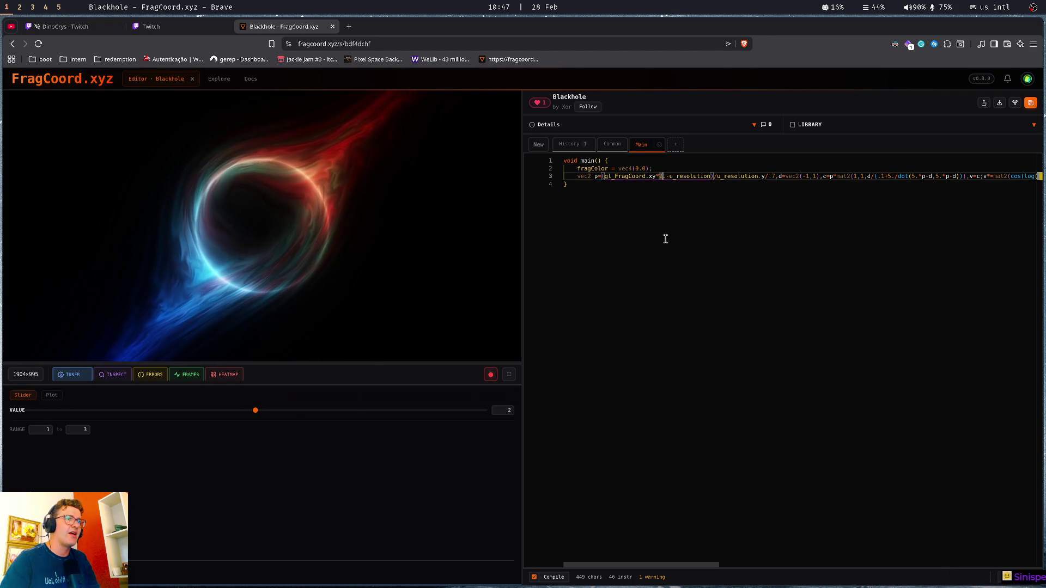
type("0")
left_click(659, 230)
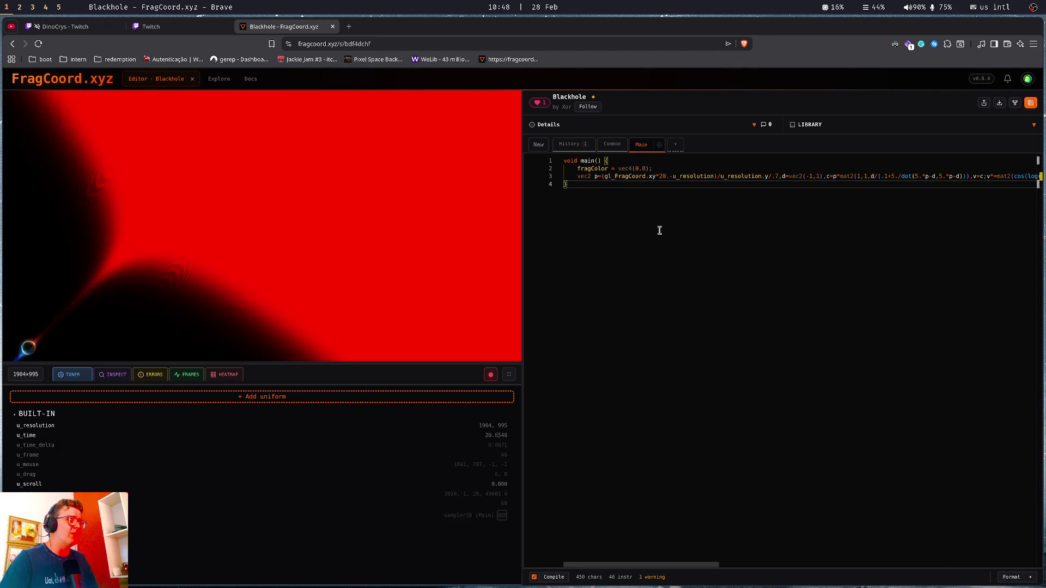
left_click(662, 178)
type("1")
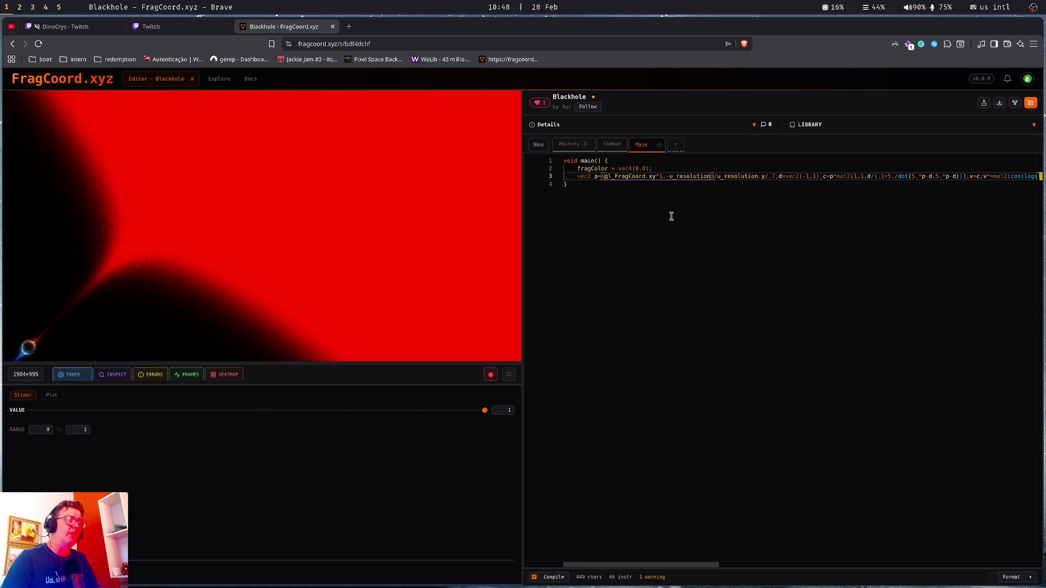
left_click(671, 216)
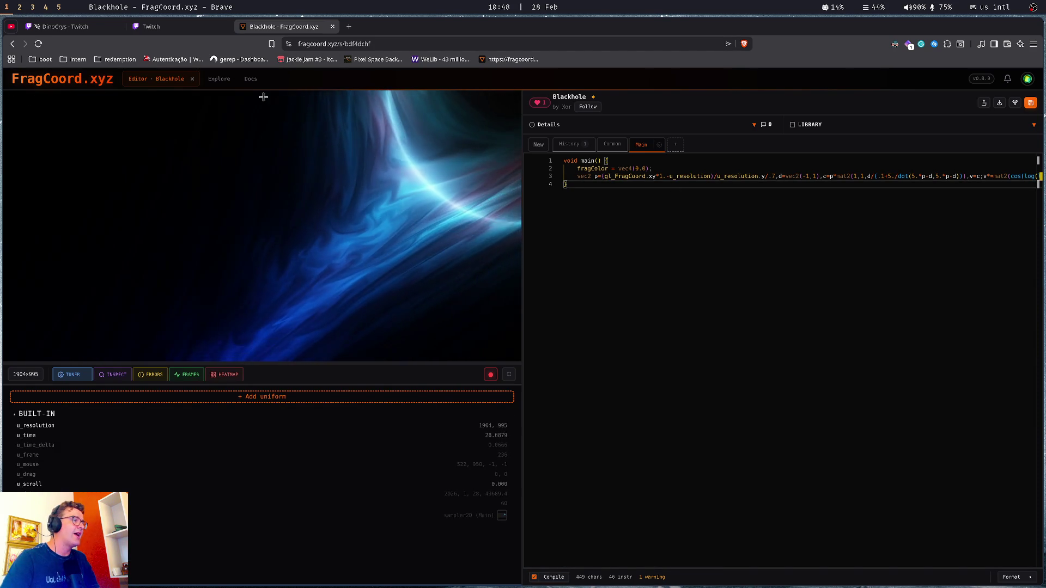
left_click(250, 79)
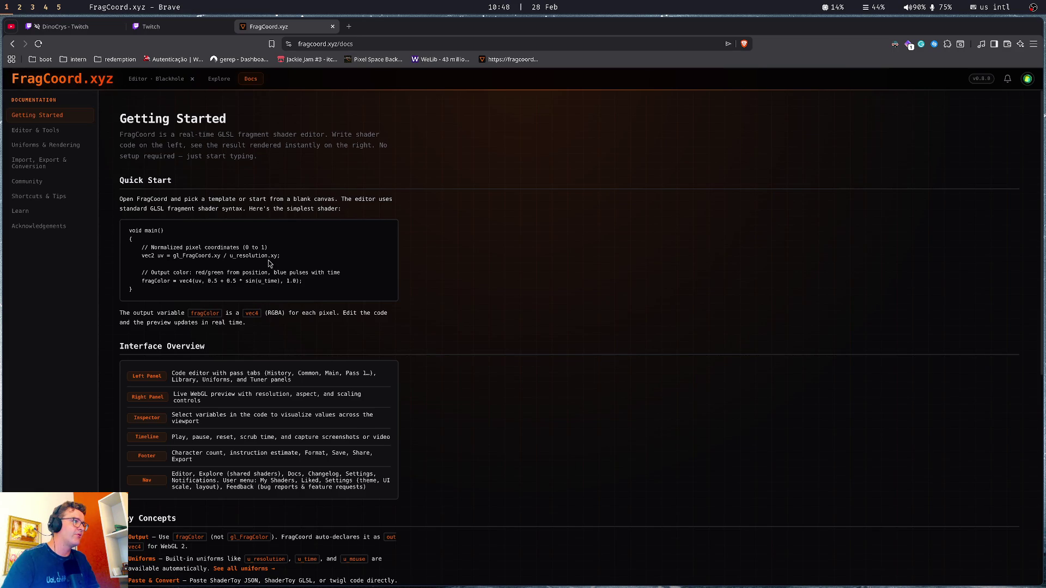
Browse the Editor & Tools and Getting Started documentation sections
scroll(268, 264, "down", 6)
scroll(269, 267, "up", 6)
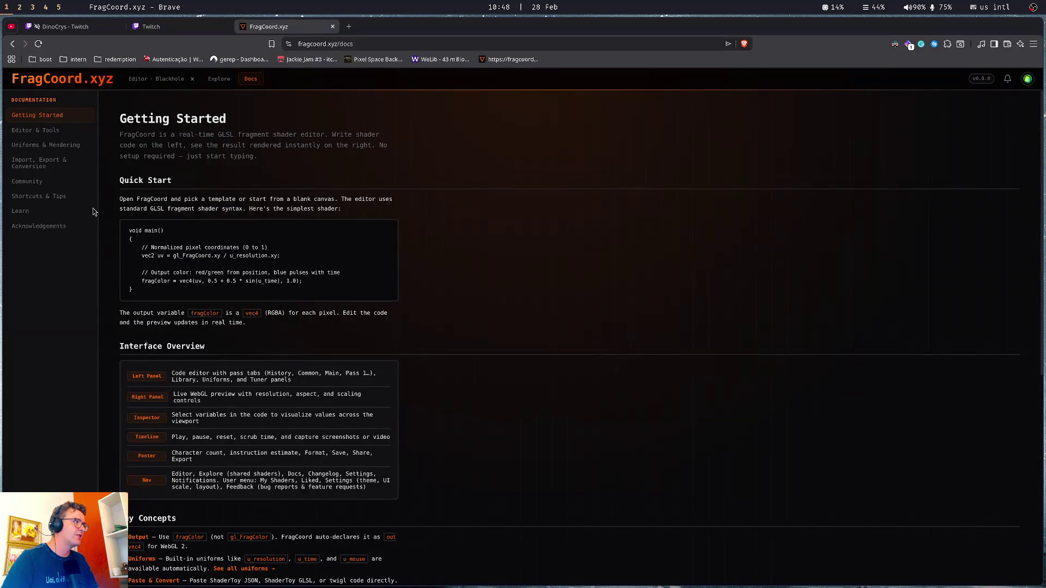
left_click(35, 130)
scroll(378, 224, "down", 5)
scroll(378, 224, "up", 5)
left_click(48, 115)
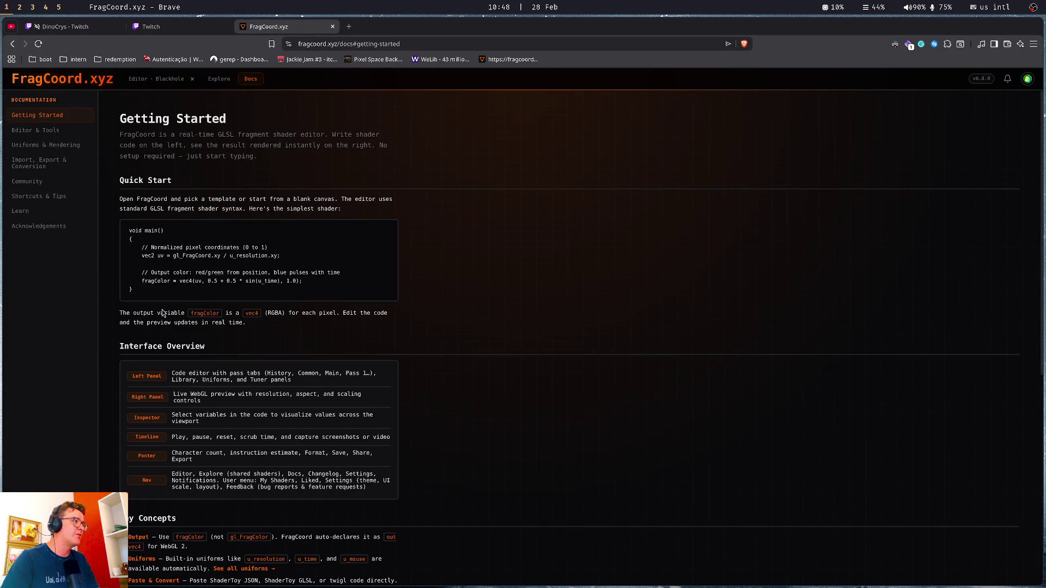
Return to the Blackhole shader and open its author's profile page
left_click(83, 82)
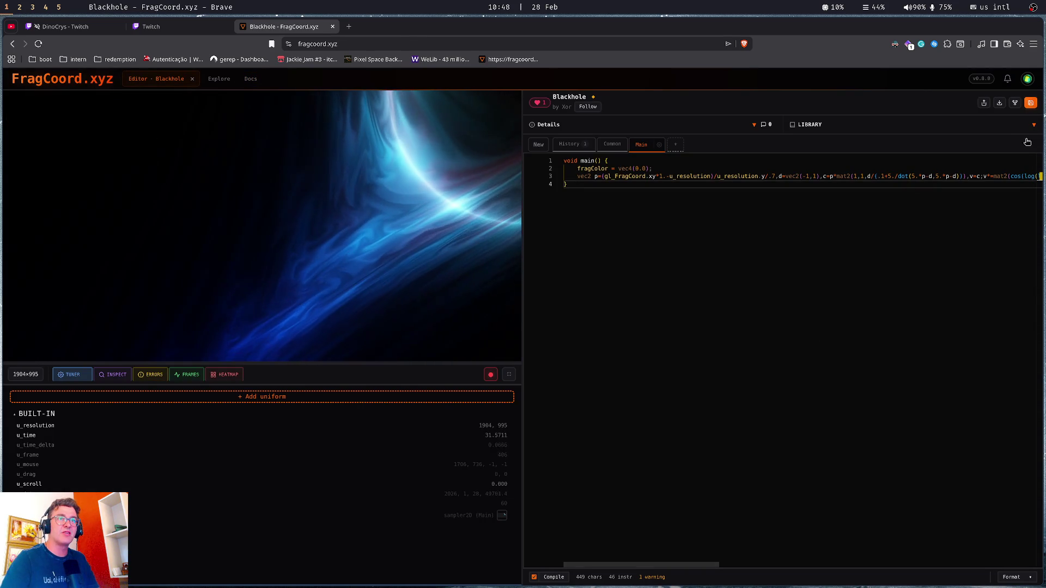
left_click(1026, 79)
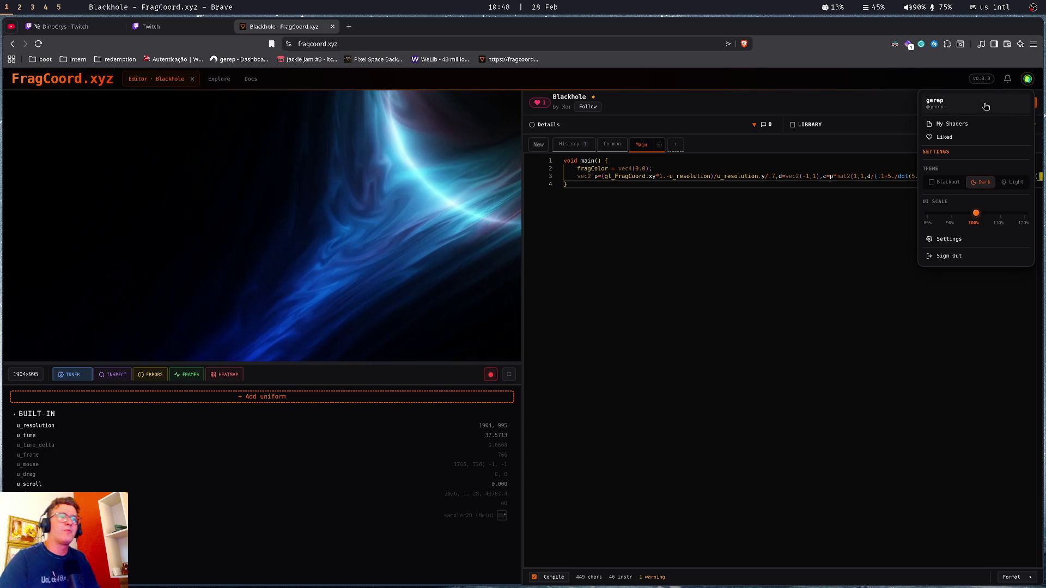
left_click(675, 288)
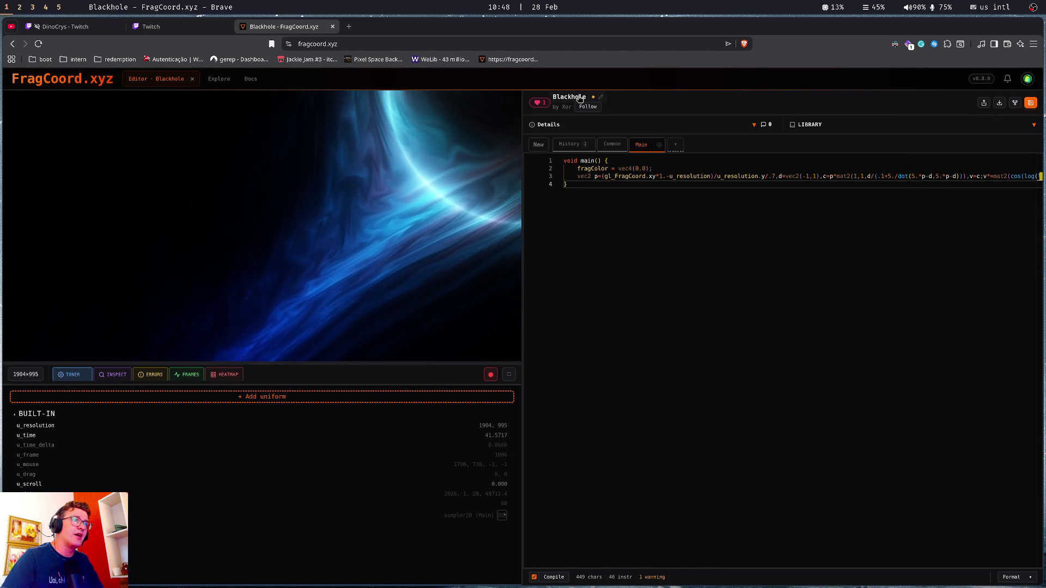
left_click(567, 106)
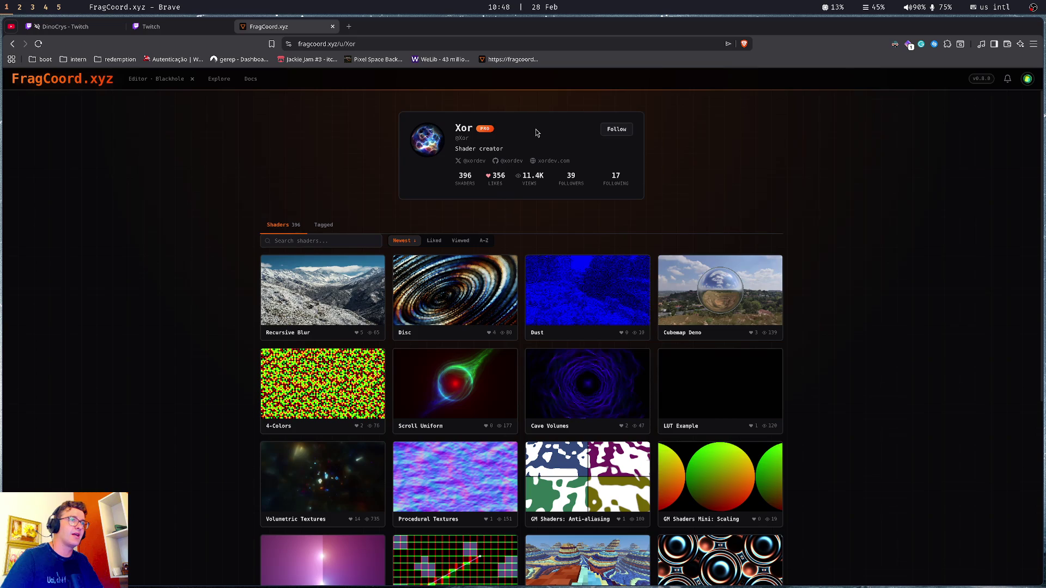
Follow the shader creator and copy their X profile address from a new tab
left_click(617, 129)
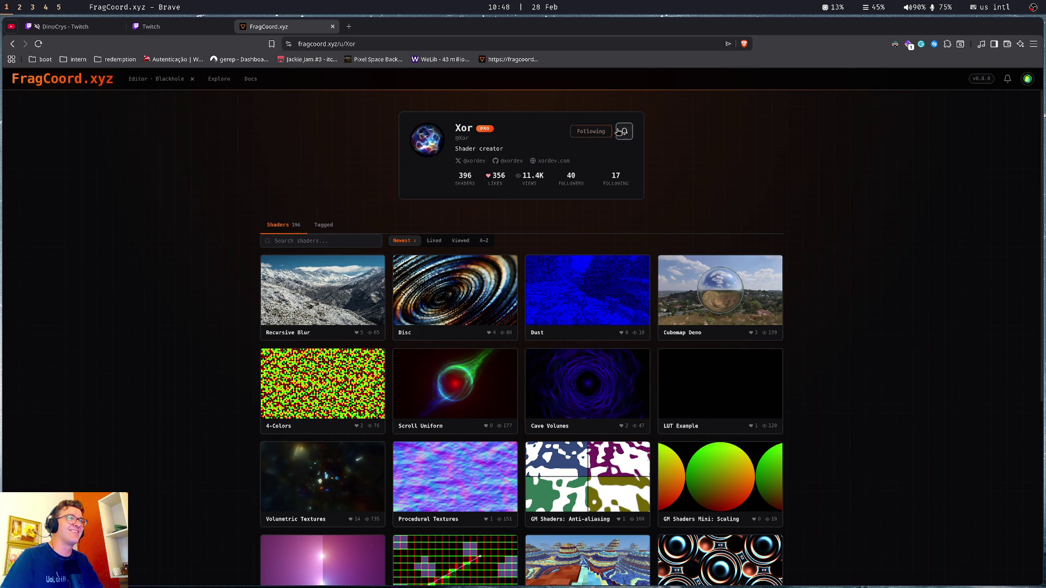
left_click(474, 161)
left_click(381, 26)
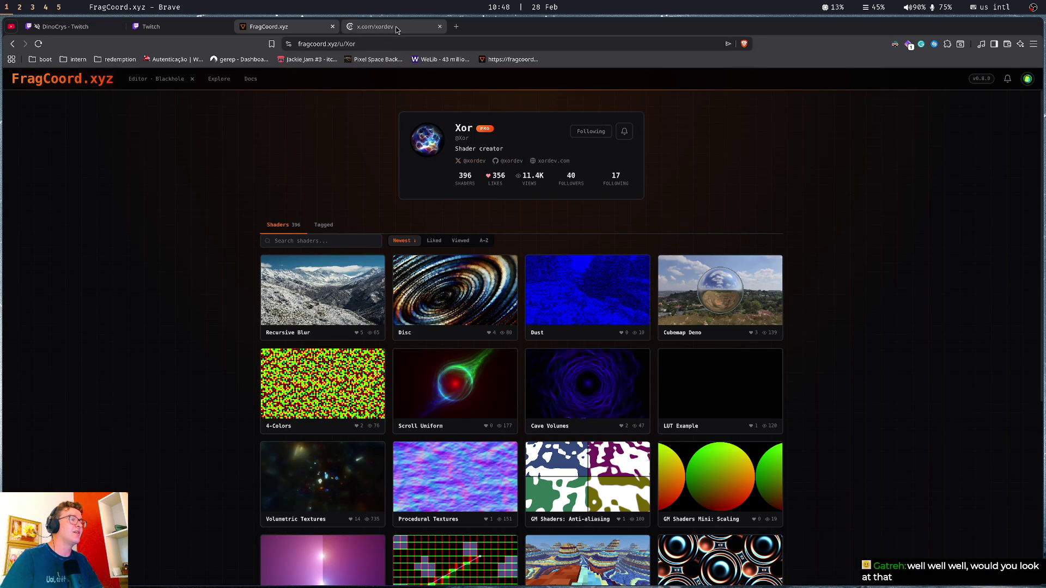
left_click(393, 43)
key("ctrl+c")
Post the creator's X profile link in the Twitch stream chat
left_click(151, 26)
left_click(357, 458)
key("ctrl+v")
key("Return")
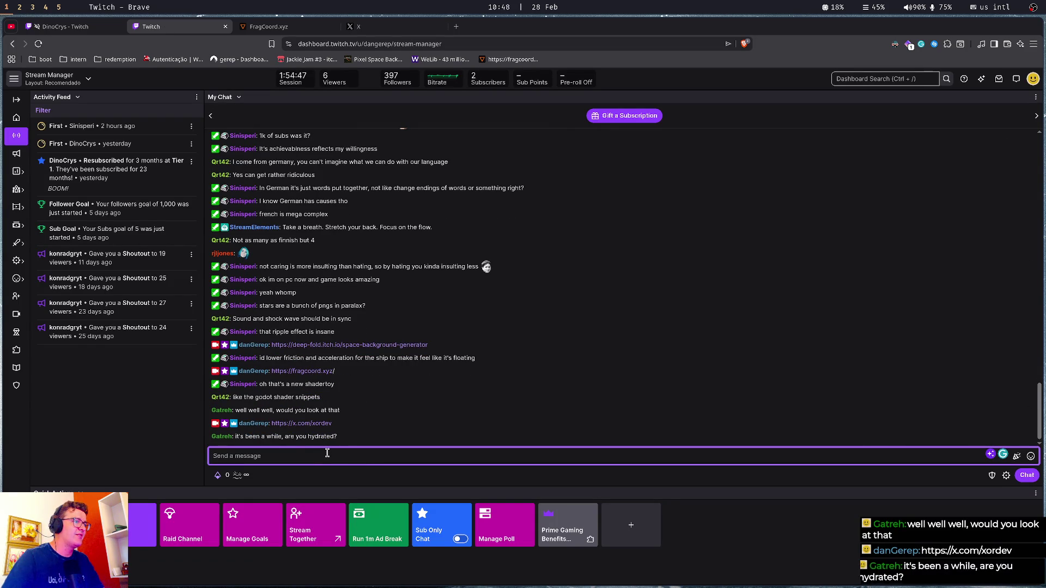
Read the latest Twitch chat messages, then return to the FragCoord.xyz profile tab
double_click(311, 397)
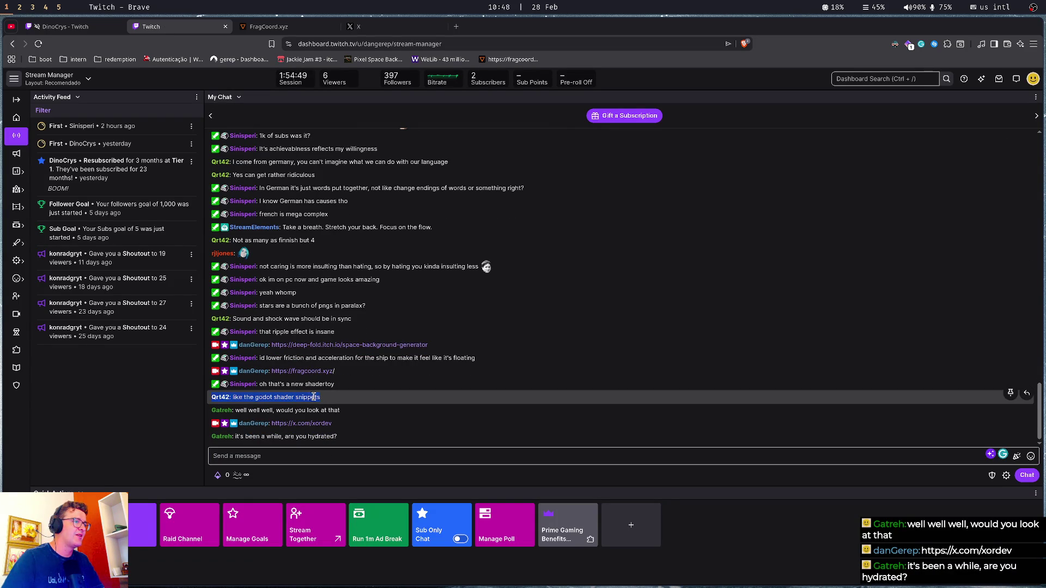
left_click(320, 416)
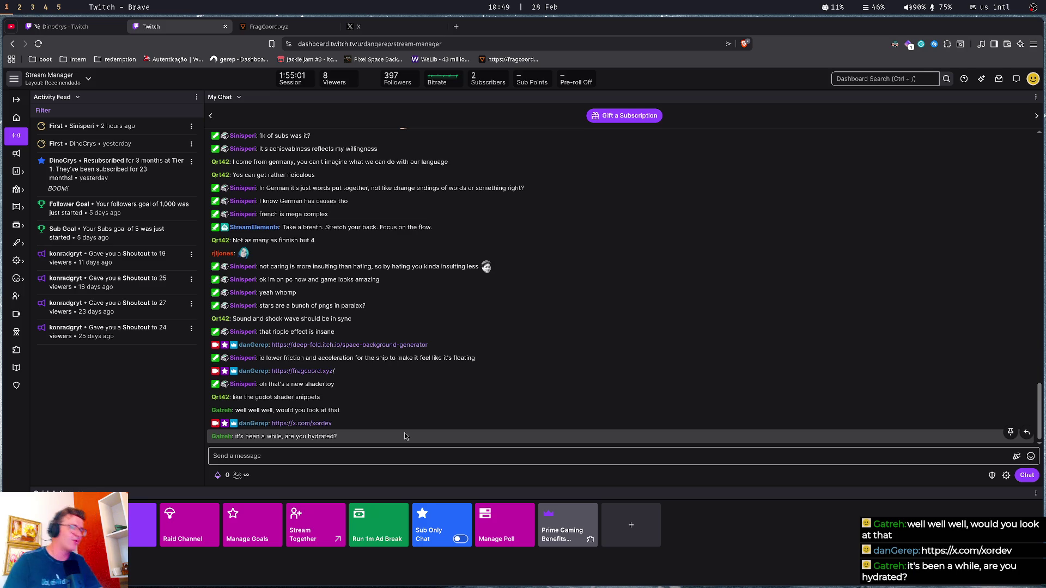
key("ctrl+Tab")
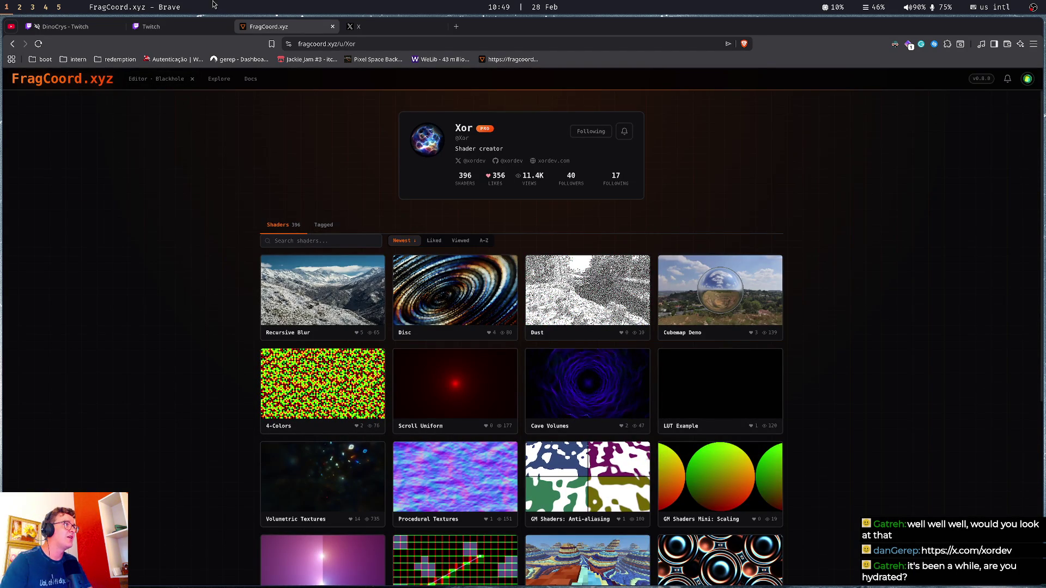
Visit the Twitch chat tab and come back to FragCoord.xyz, bringing up a Leave site? prompt
left_click(201, 27)
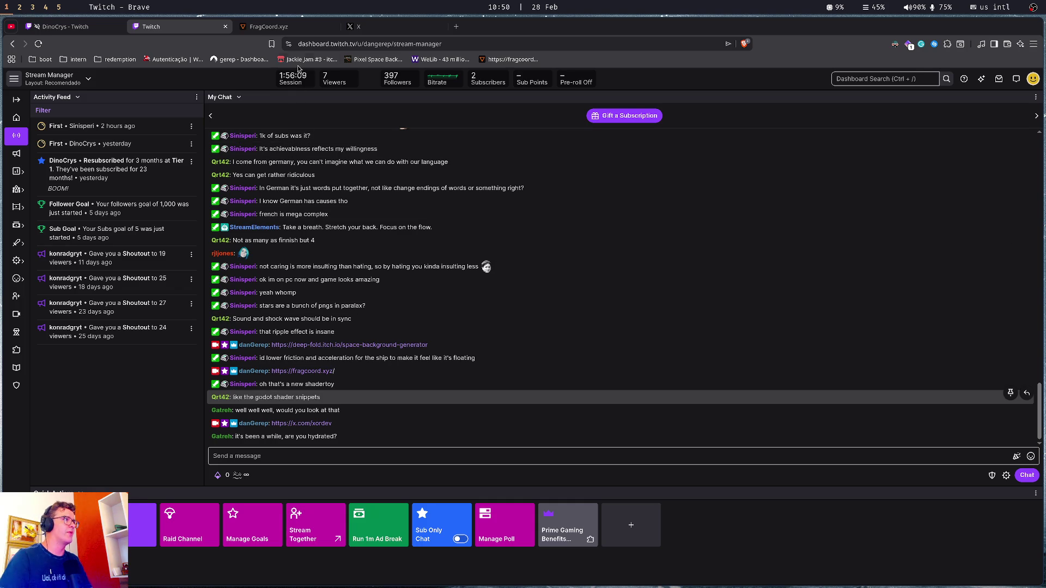
left_click(298, 26)
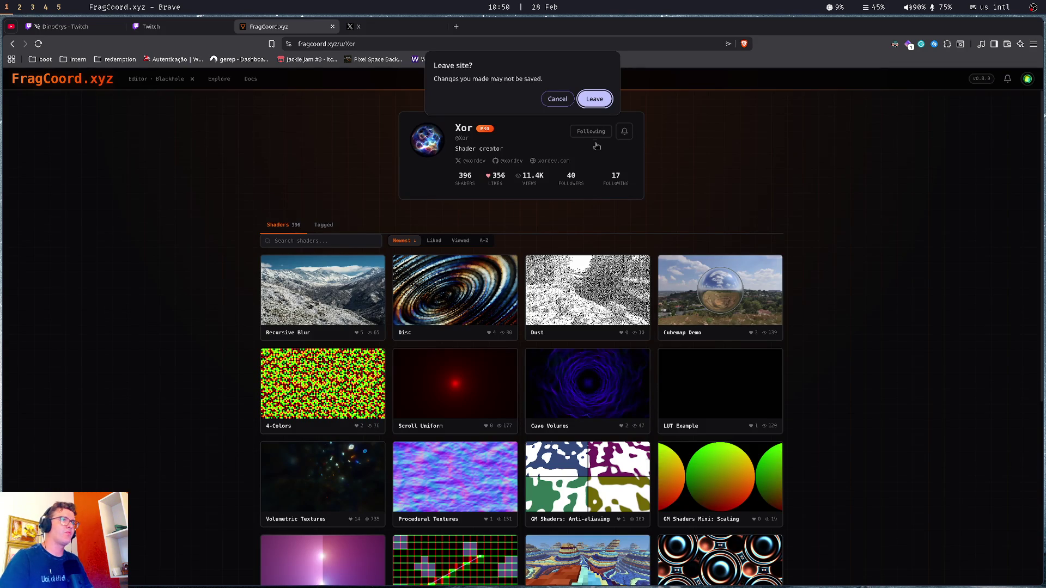
Leave FragCoord.xyz for the creator's X profile and scroll through their recent posts
left_click(595, 99)
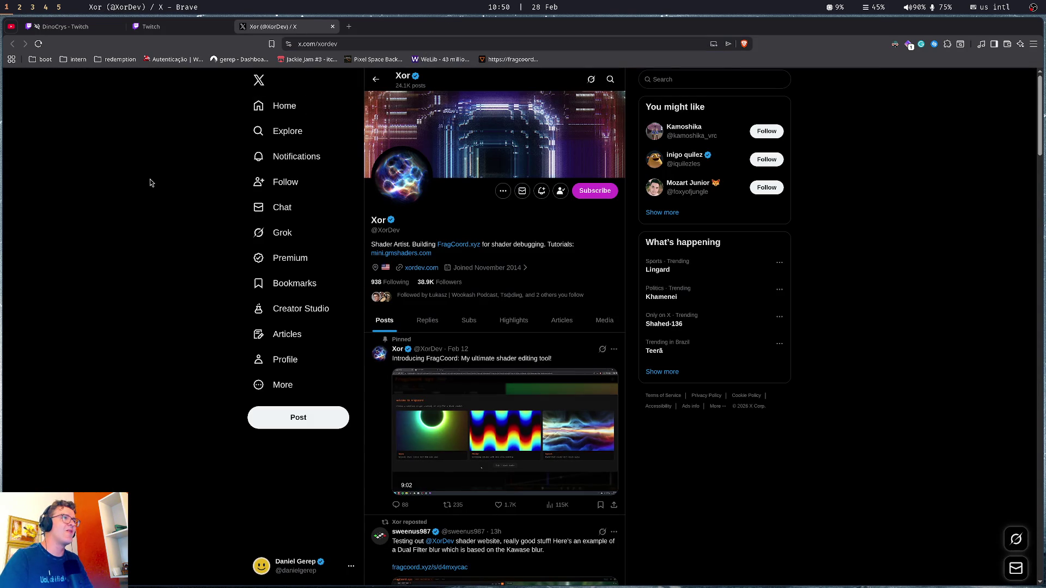
double_click(375, 221)
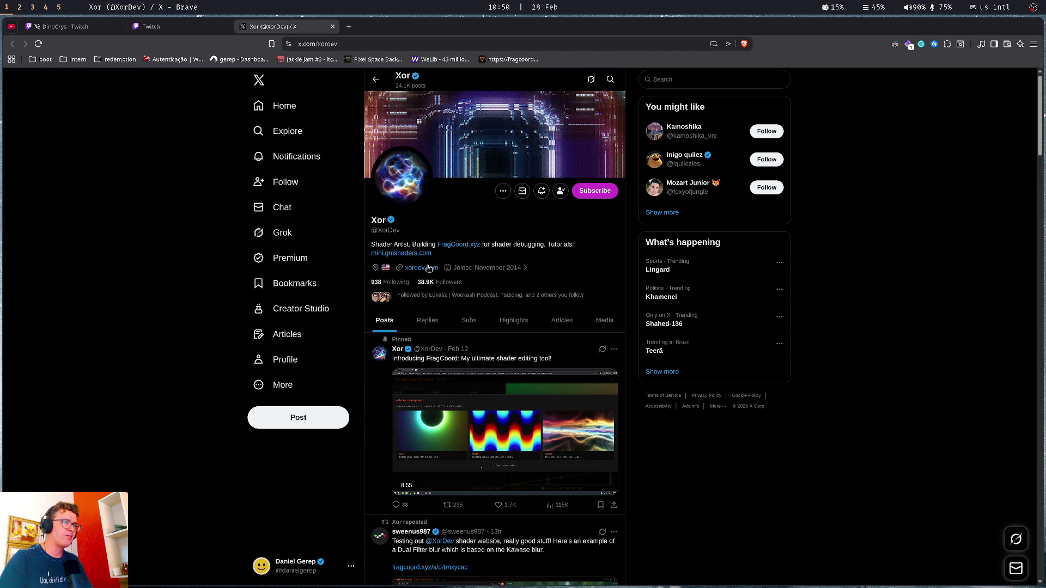
scroll(796, 339, "down", 3)
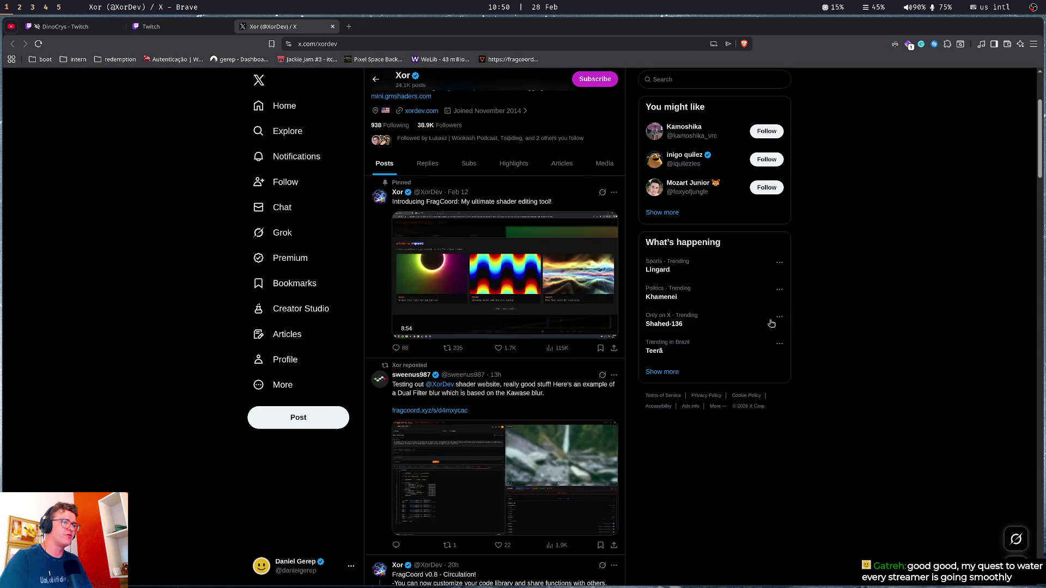
scroll(772, 324, "down", 4)
scroll(768, 370, "up", 7)
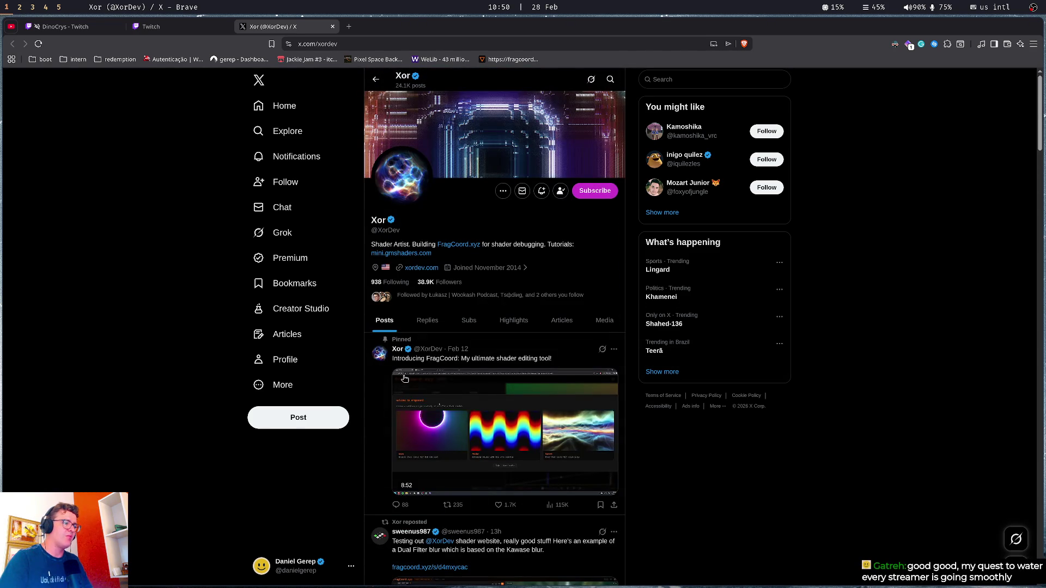
scroll(452, 234, "down", 3)
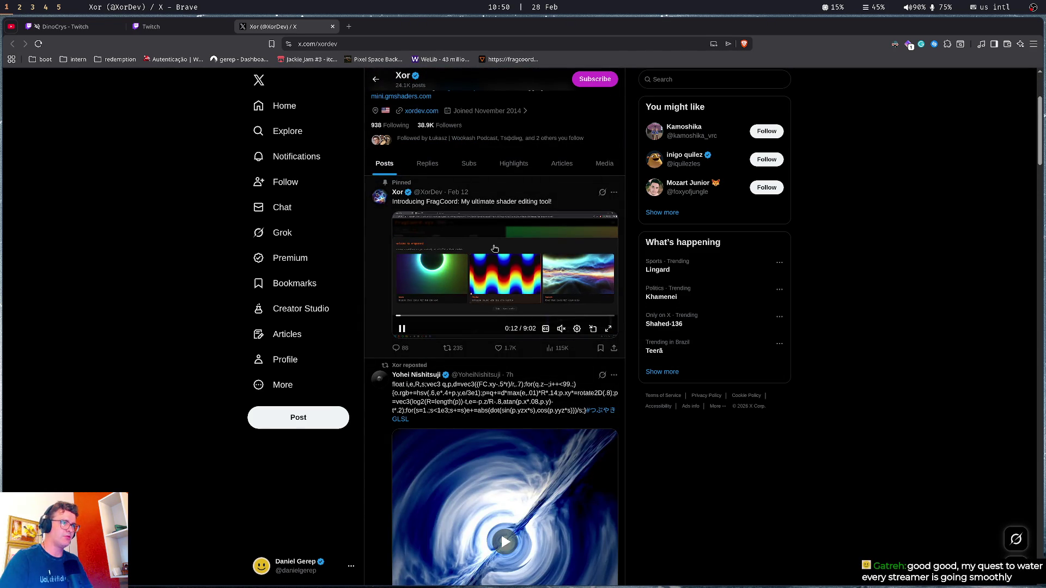
scroll(452, 235, "down", 2)
Scroll further down the X feed and open the creator's Ko-fi support page
mouse_move(466, 272)
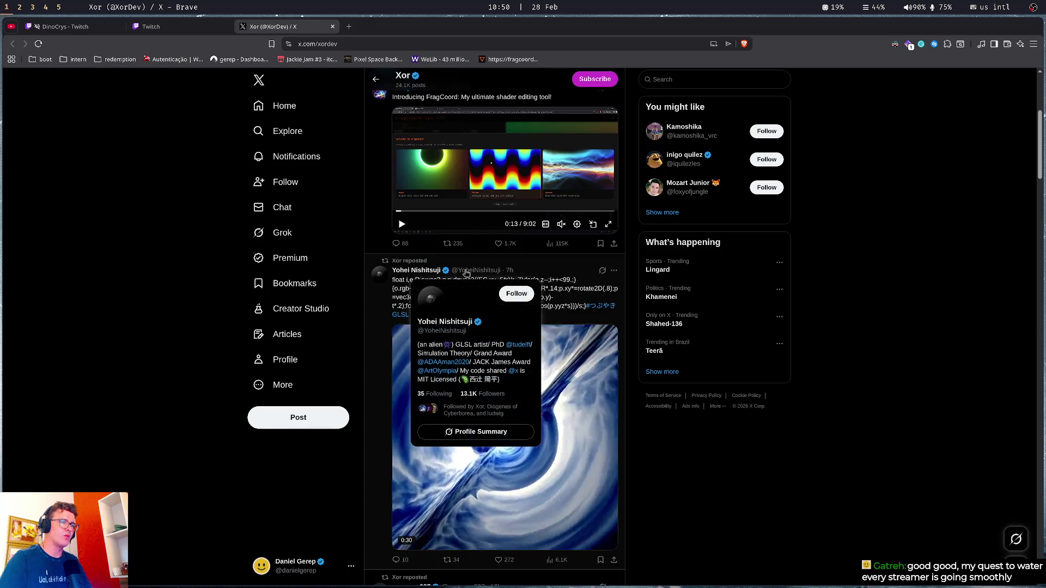
scroll(755, 398, "down", 9)
scroll(757, 400, "down", 20)
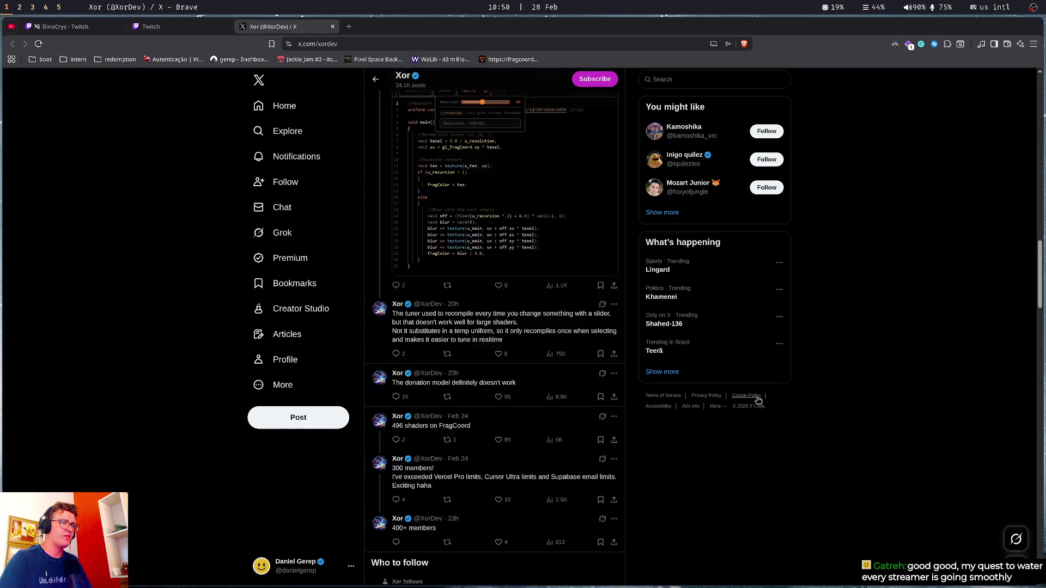
scroll(757, 399, "down", 18)
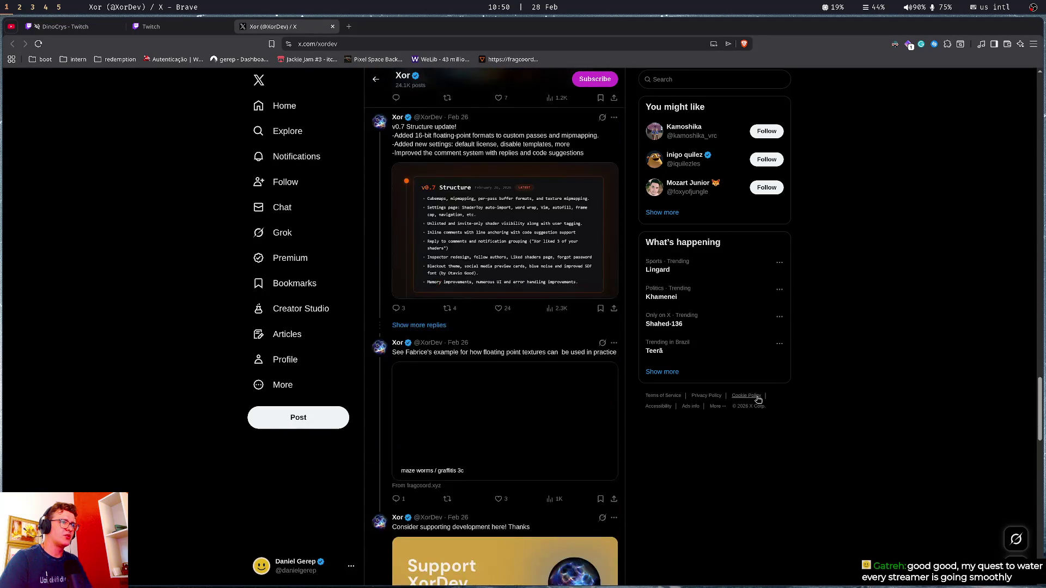
scroll(434, 317, "up", 7)
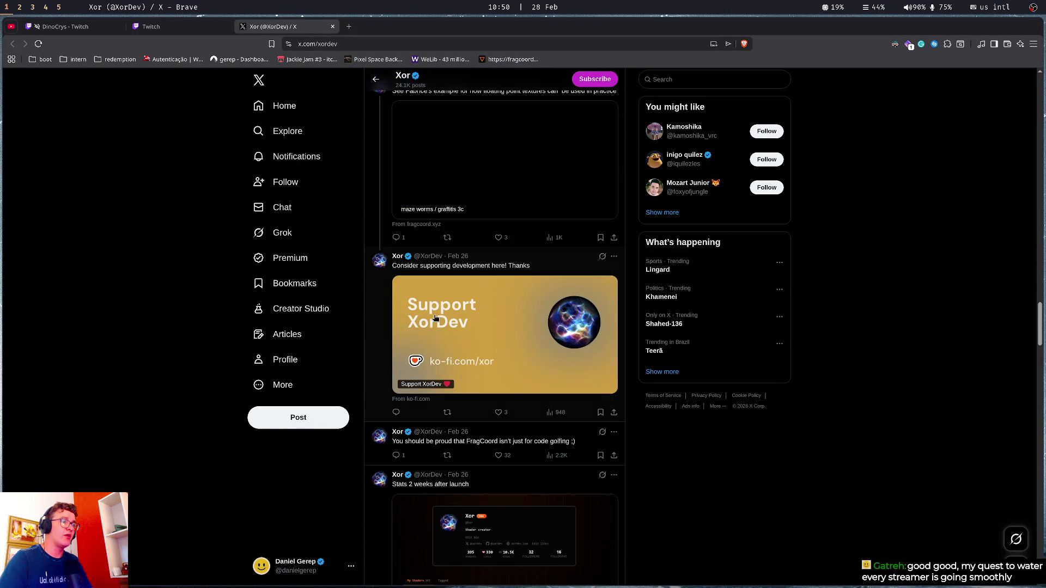
left_click(425, 376)
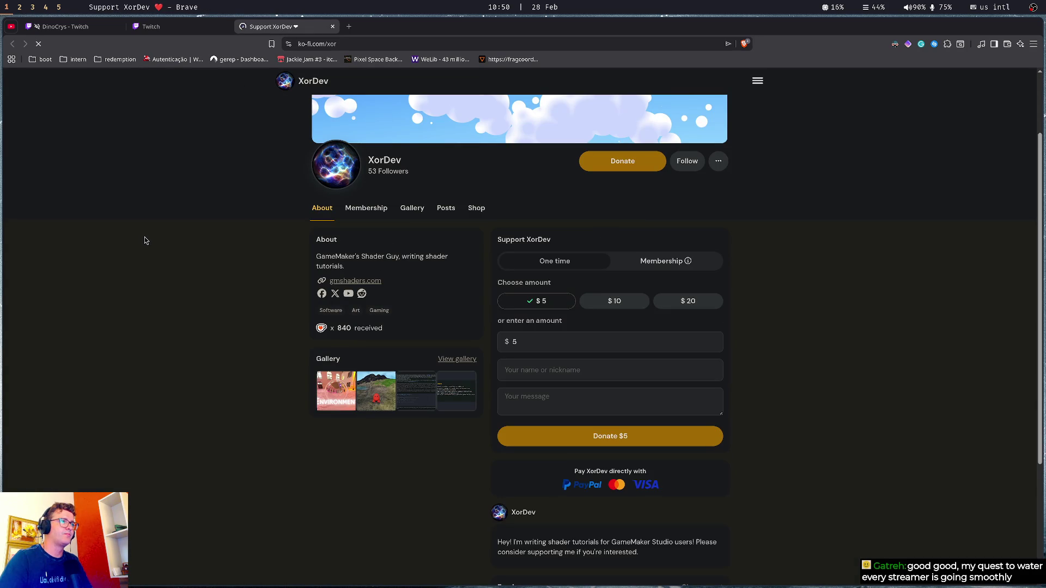
Open gmshaders.com from the Ko-fi page, close the Ko-fi tab, and head back to Twitch
middle_click(368, 281)
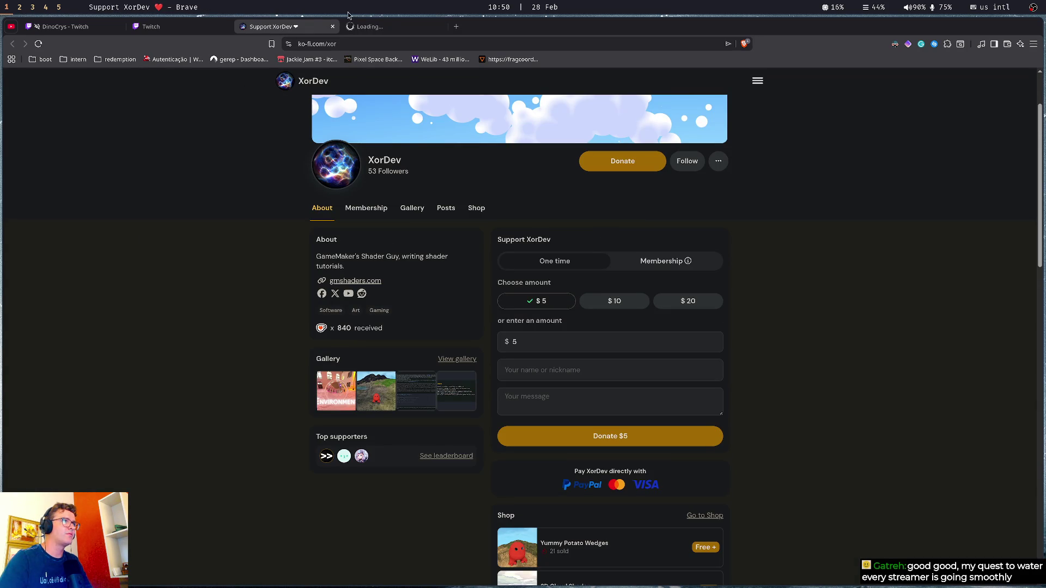
left_click(375, 26)
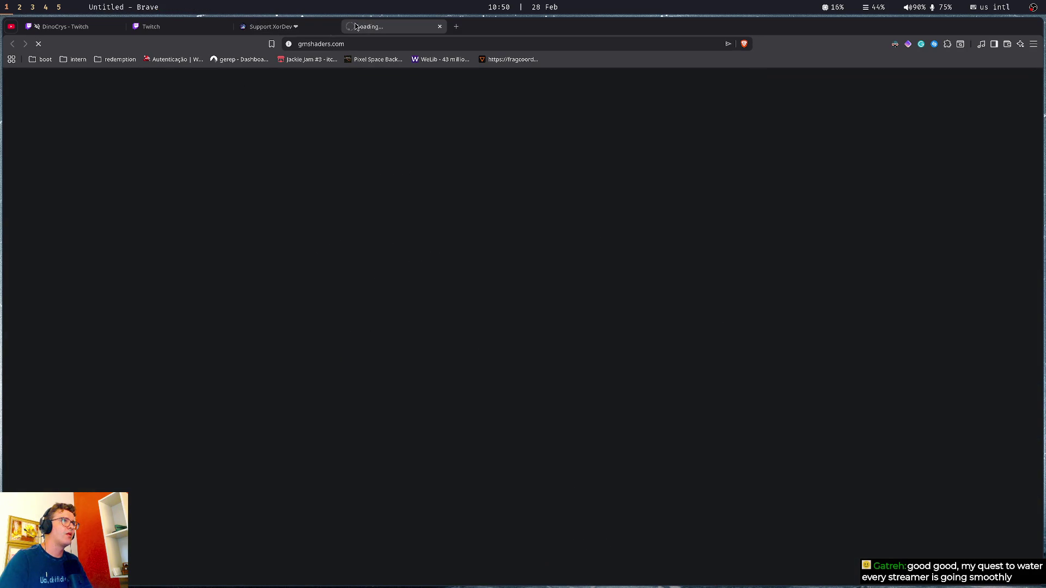
middle_click(305, 28)
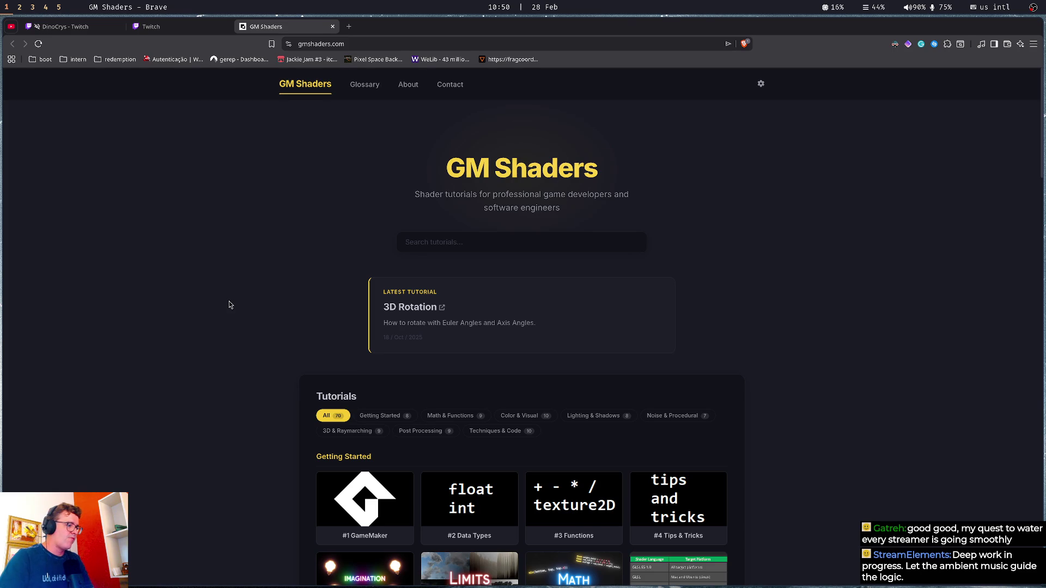
key("v")
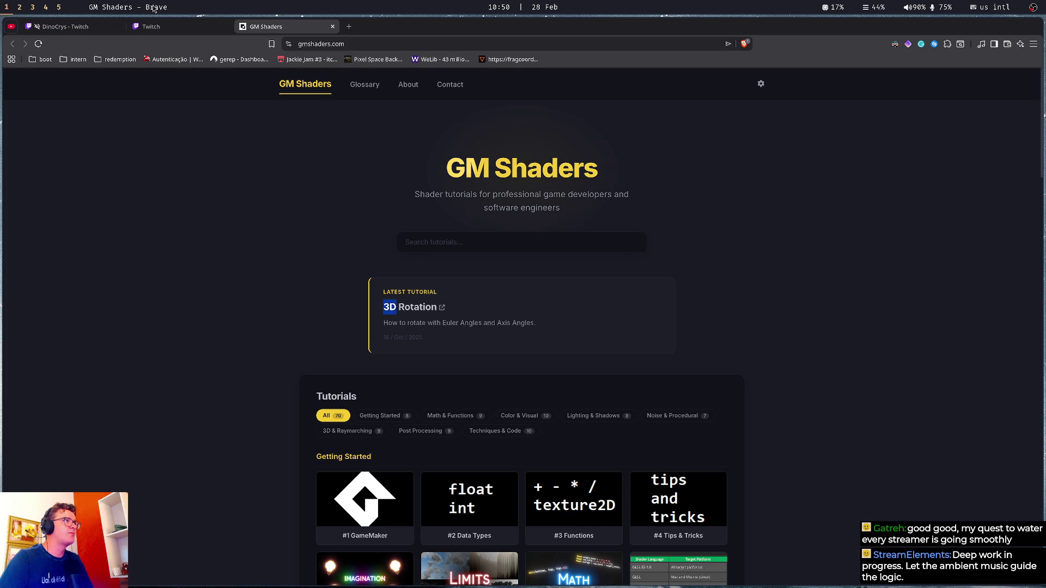
left_click(157, 28)
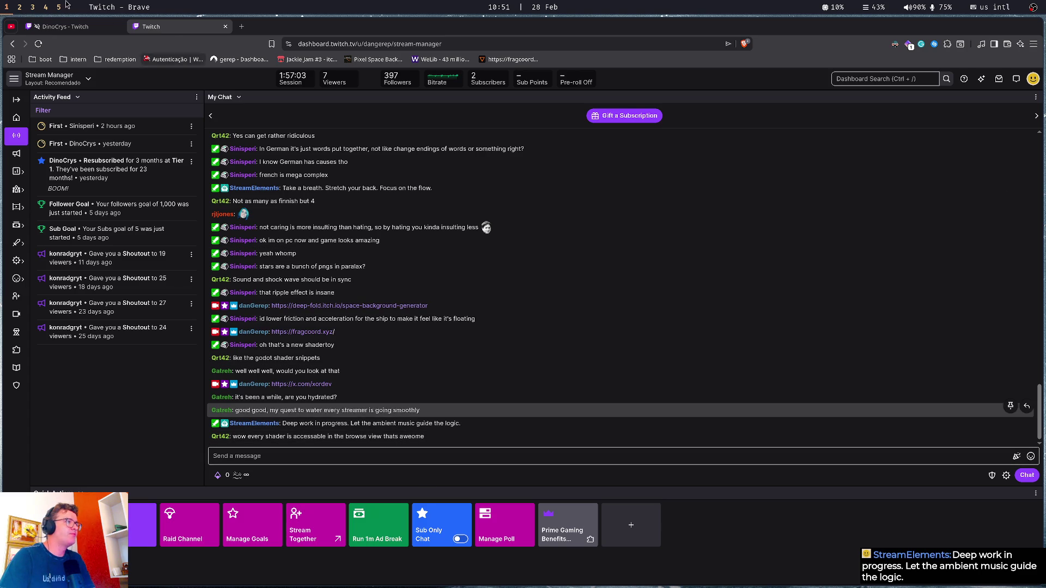
Lower the desktop audio volume in the streaming software and glance at the focus-music tab
key("super+5")
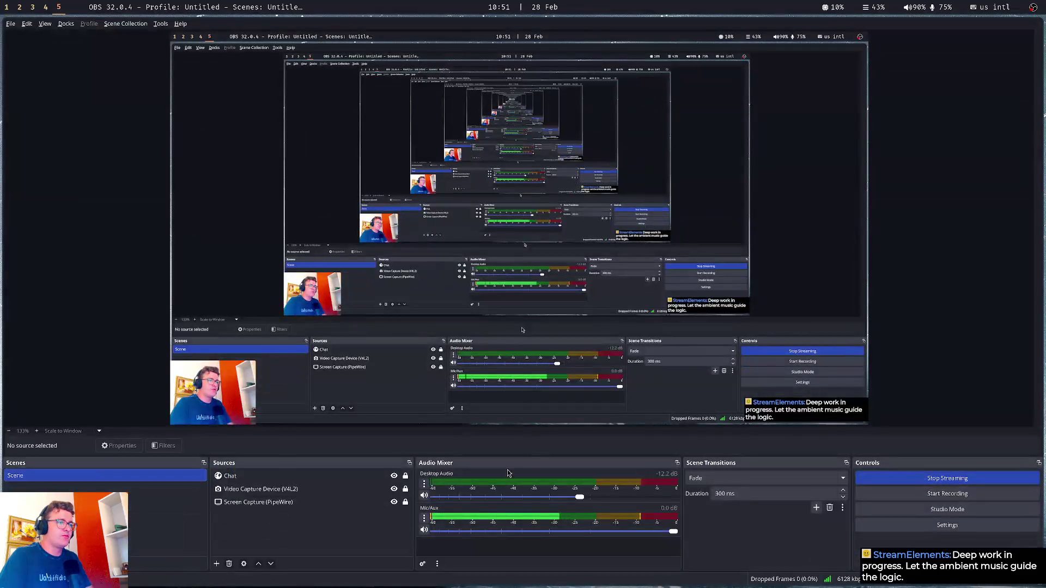
left_click_drag(581, 498, 502, 500)
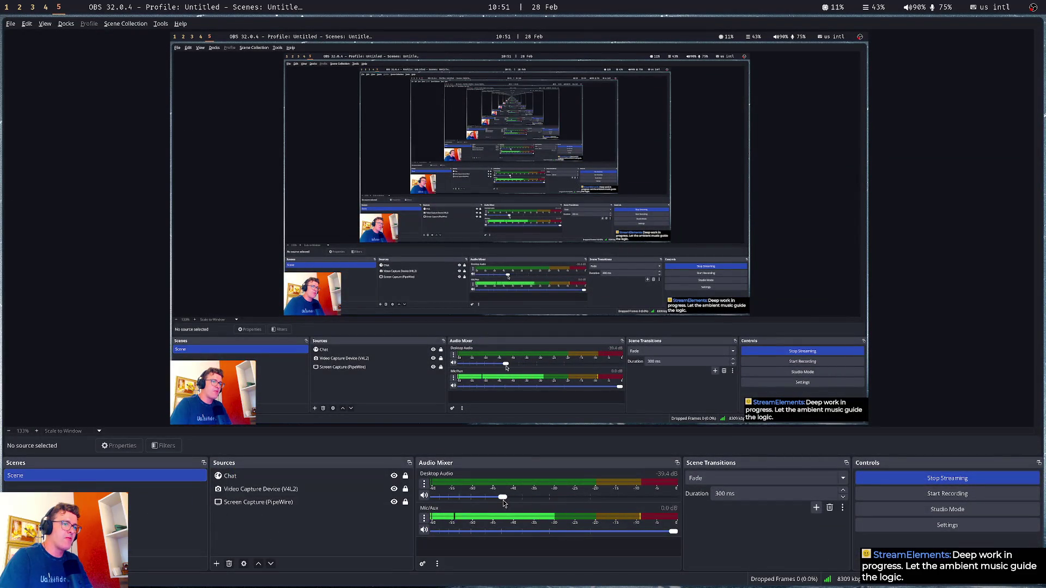
key("super+1")
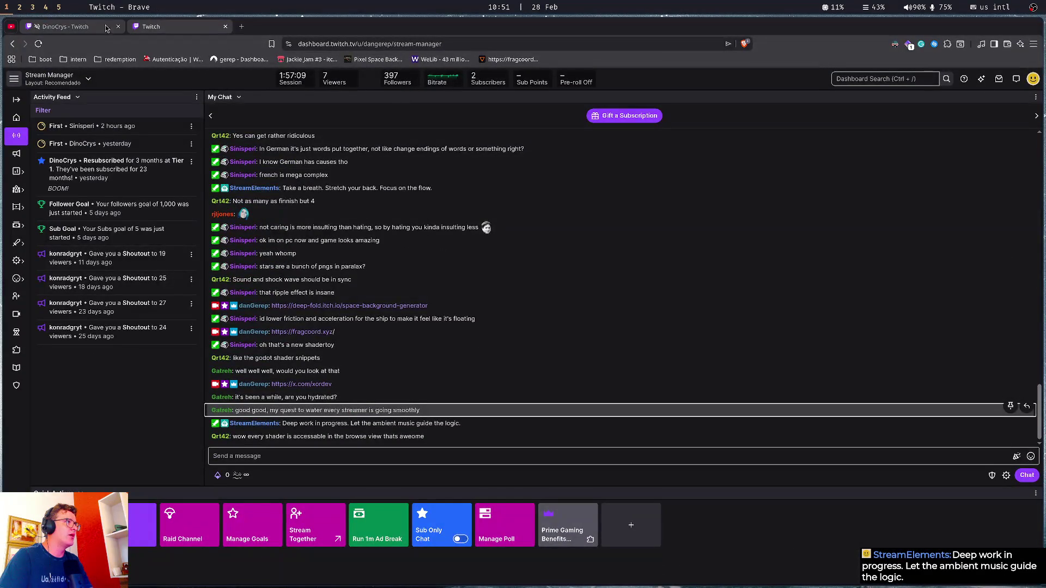
key("ctrl+1")
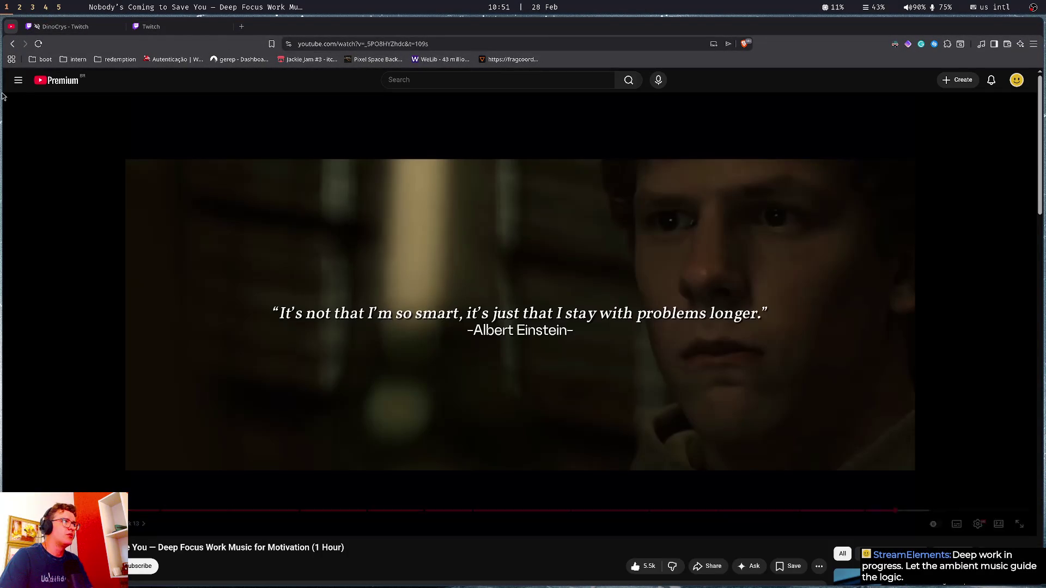
left_click(18, 80)
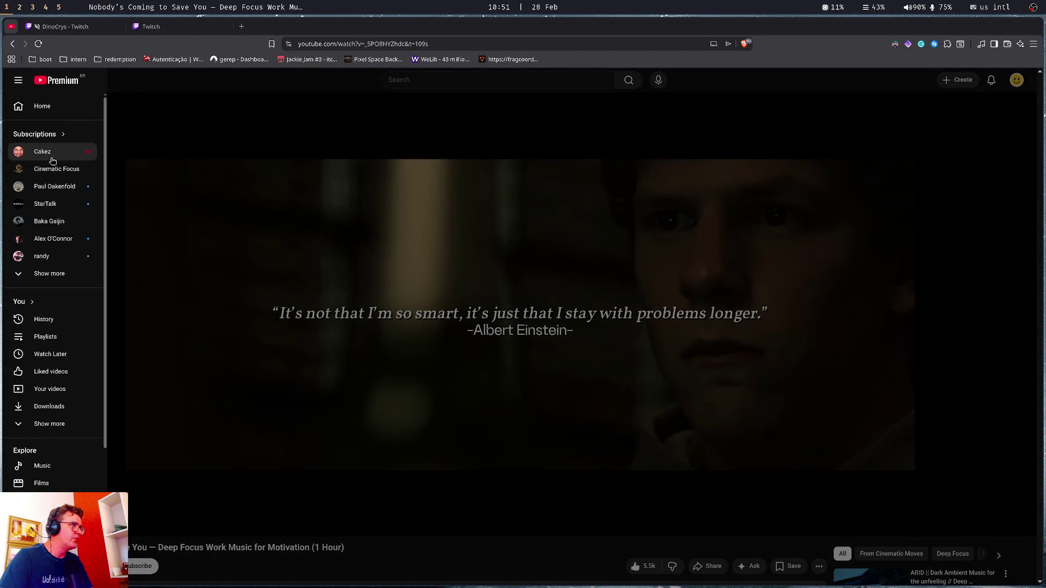
left_click(269, 97)
On Twitch Stream Manager, lower the speaker volume, focus the chat box, and tile the terminal alongside
left_click(153, 27)
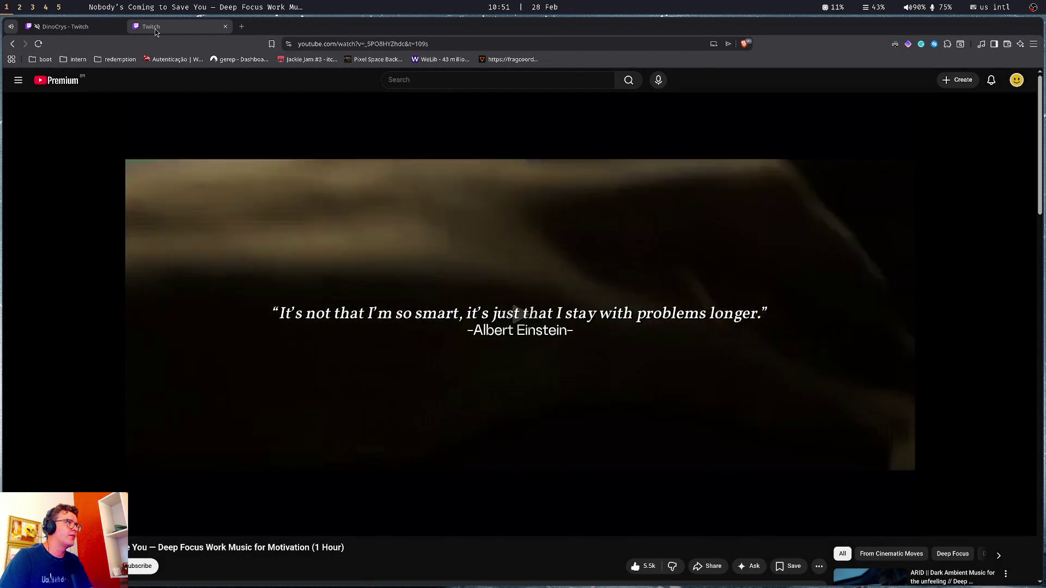
key("XF86AudioLowerVolume")
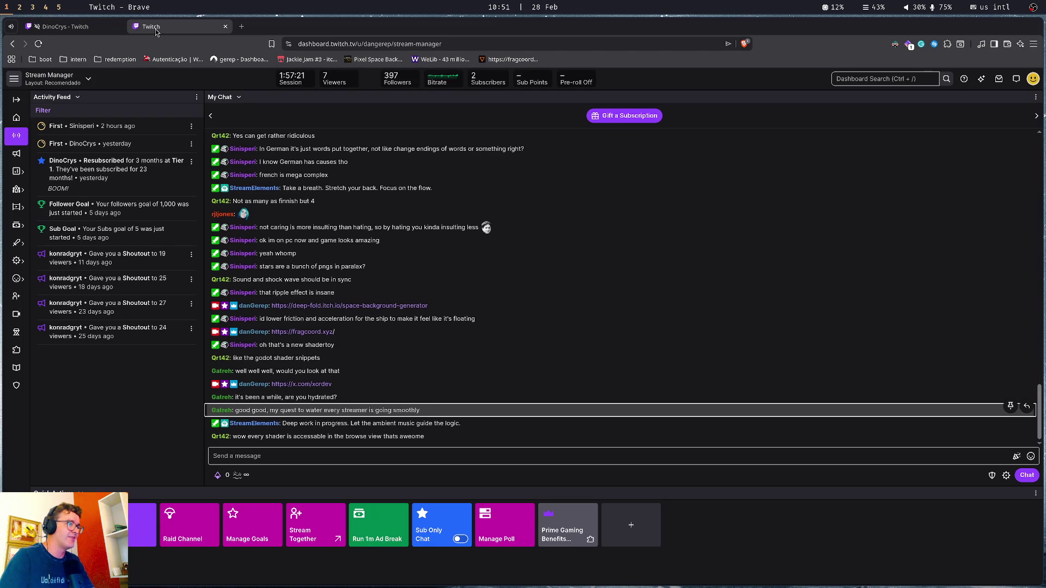
left_click(343, 463)
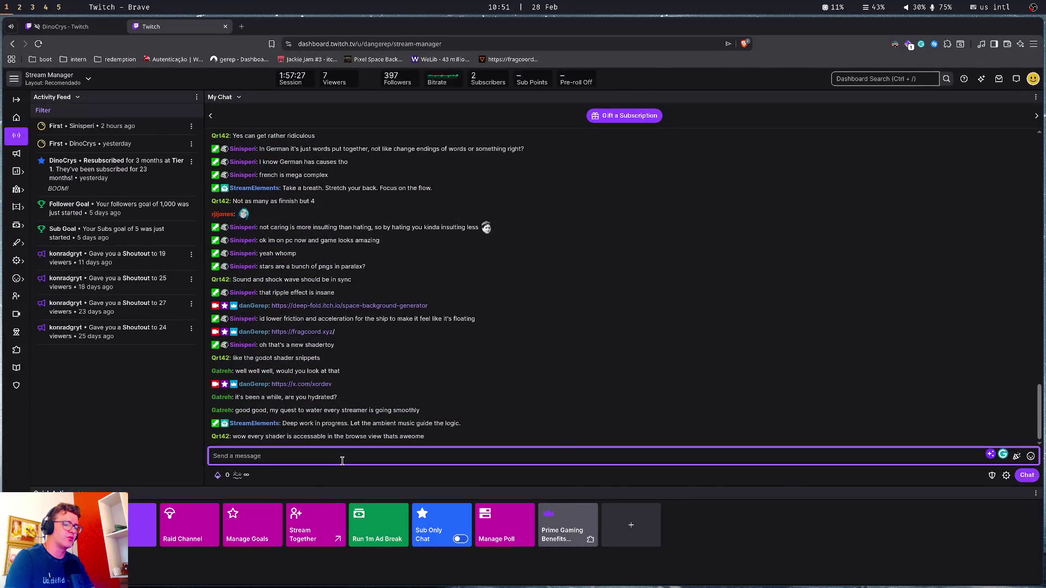
key("super+minus")
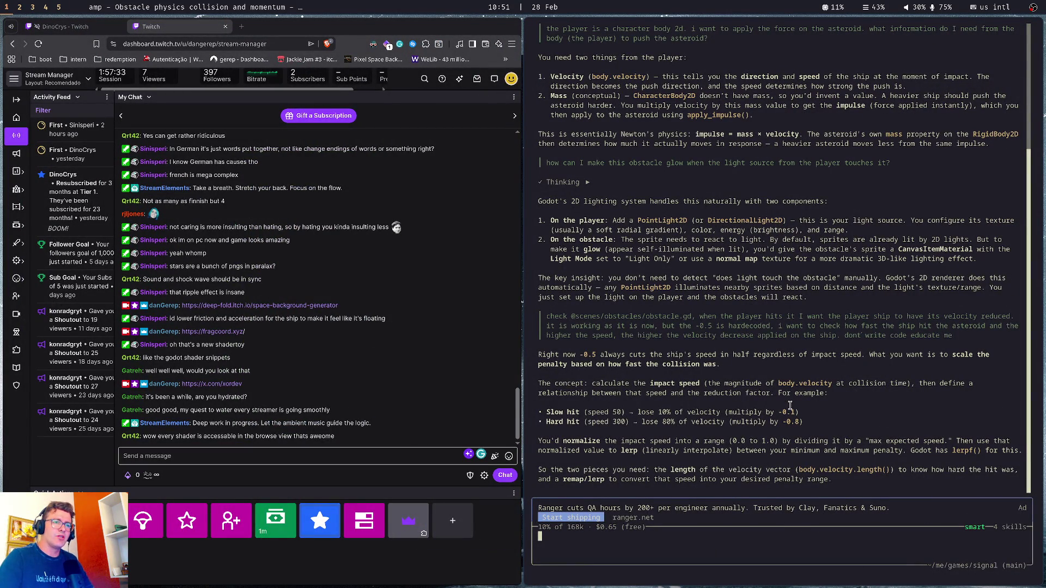
Copy the slow/hard hit examples, the lerpf() mention and the -0.1 multiplier from Amp's answer
left_click_drag(550, 412, 866, 420)
left_click_drag(793, 440, 1027, 439)
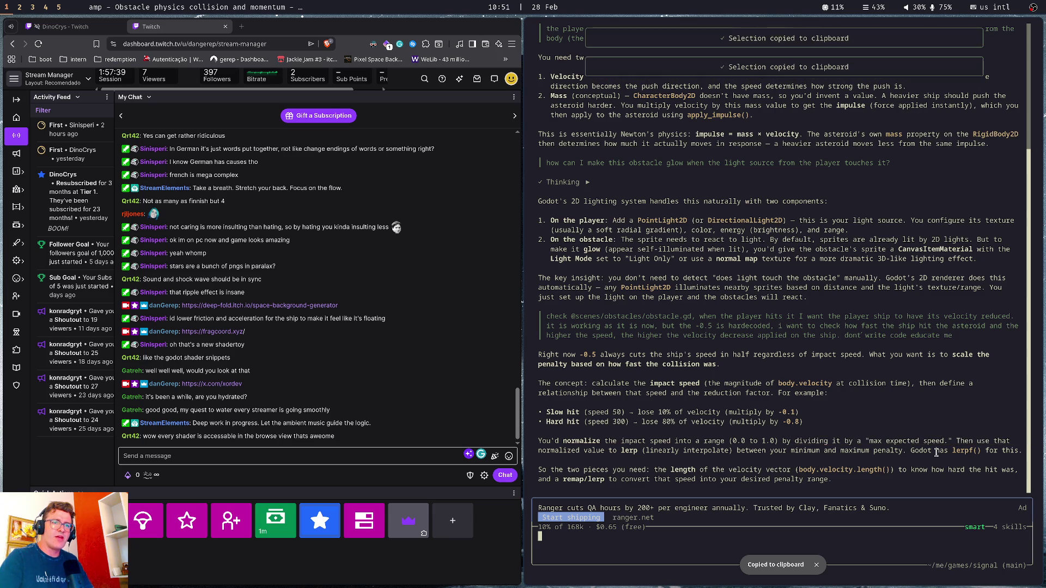
left_click_drag(952, 450, 980, 451)
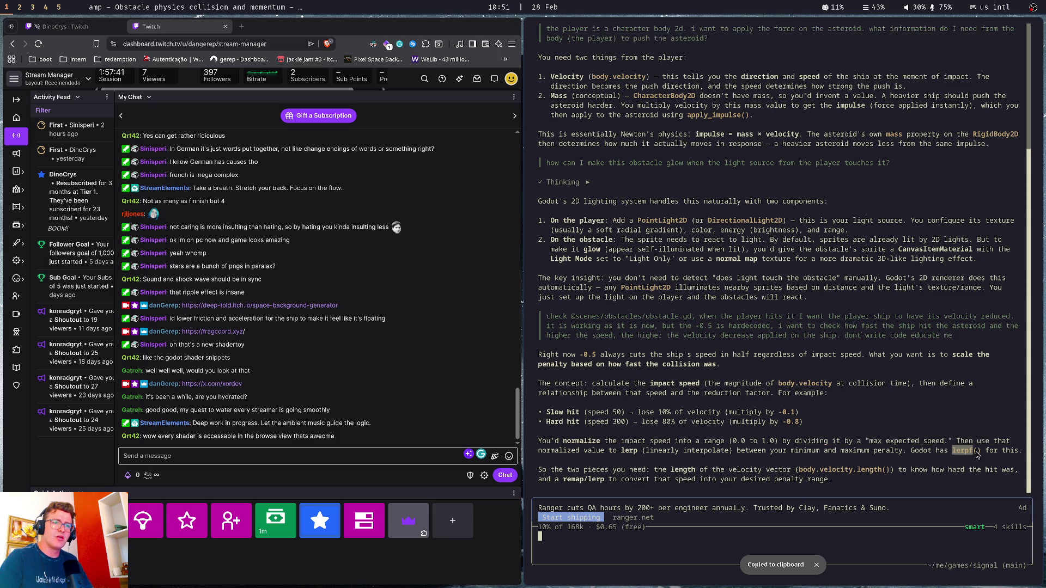
left_click(965, 455)
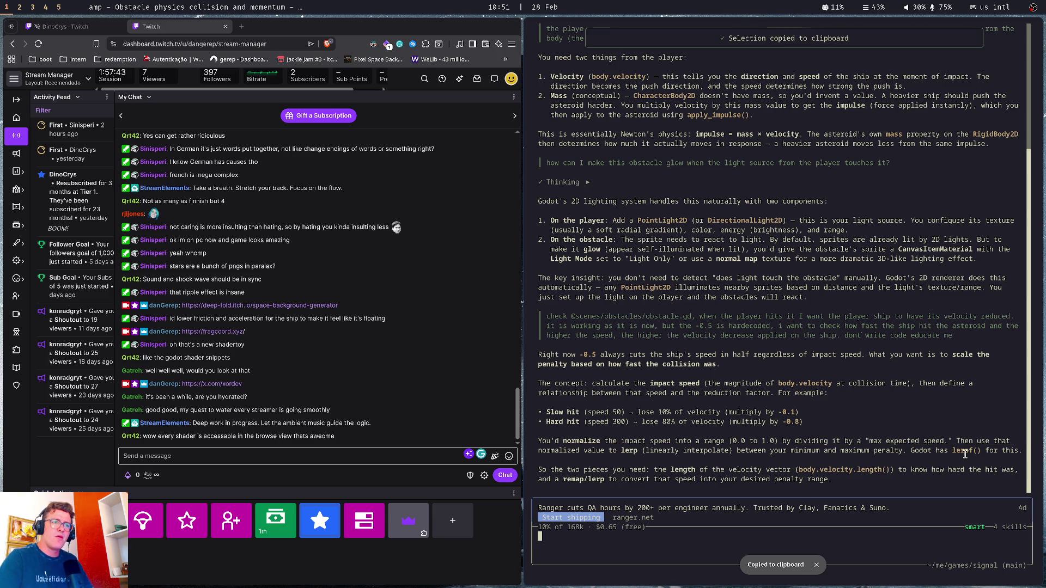
left_click_drag(778, 412, 799, 427)
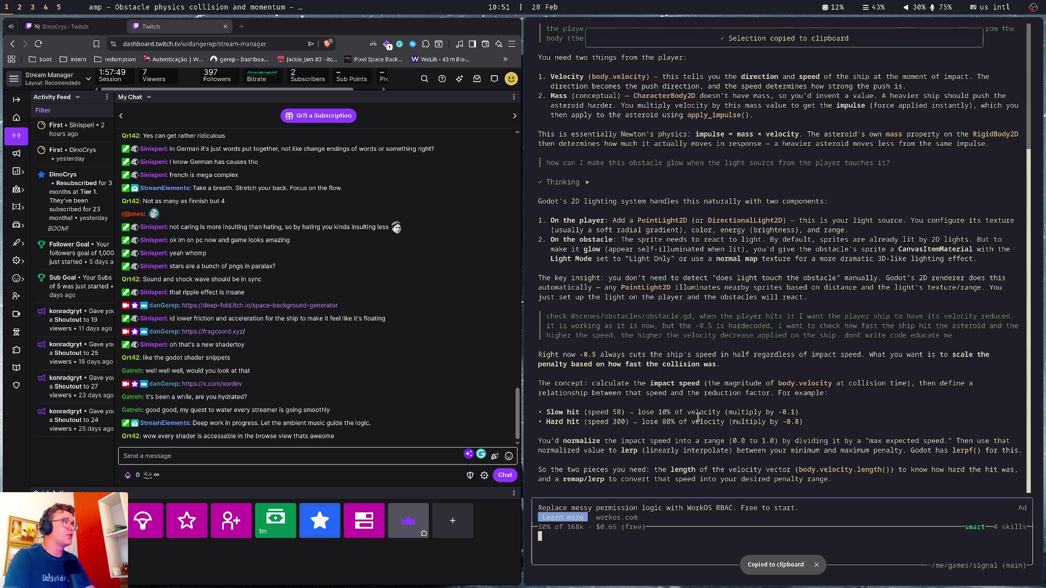
key("super+2")
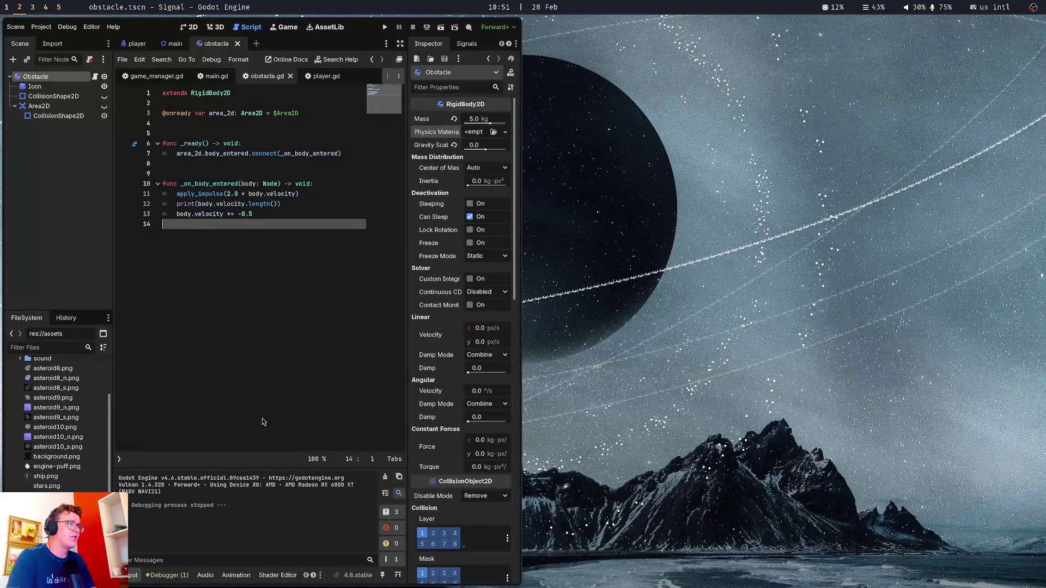
Draft 'lerpf(body.velocity.length(),' on a new line above the velocity penalty in obstacle.gd
key("Up")
key("Return")
key("Up")
type("lerf")
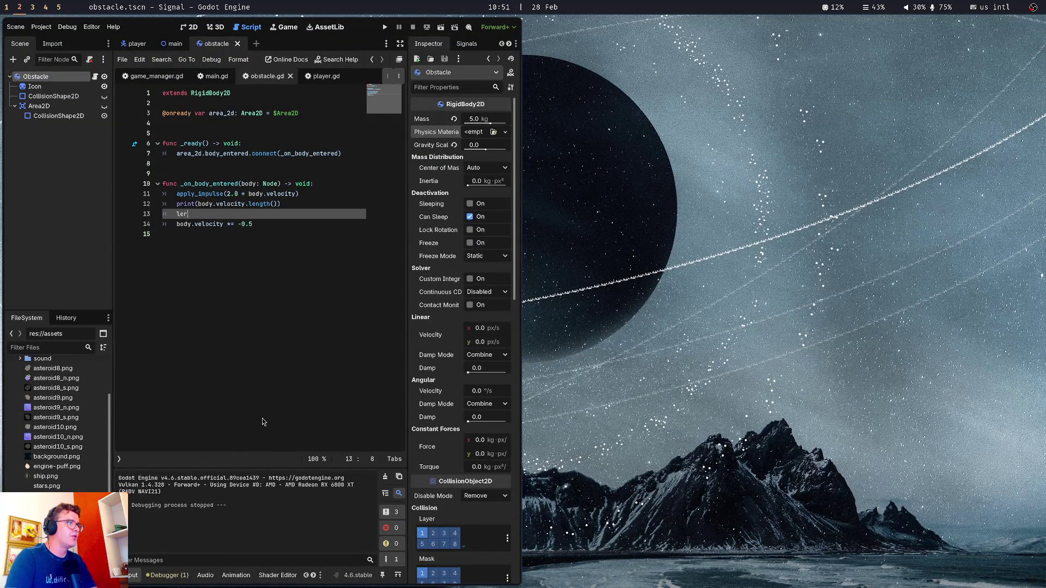
key("Return")
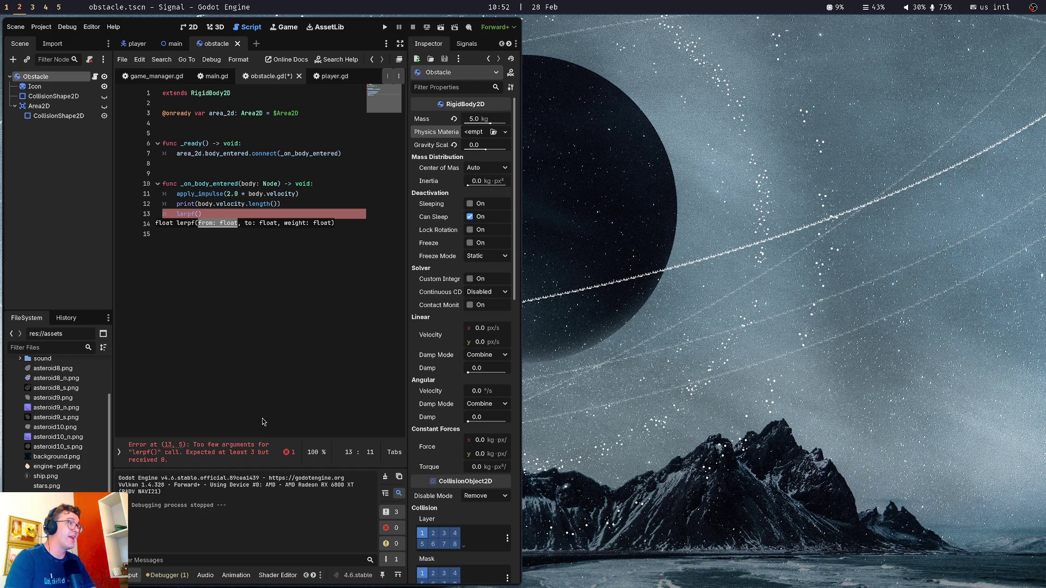
type("body.")
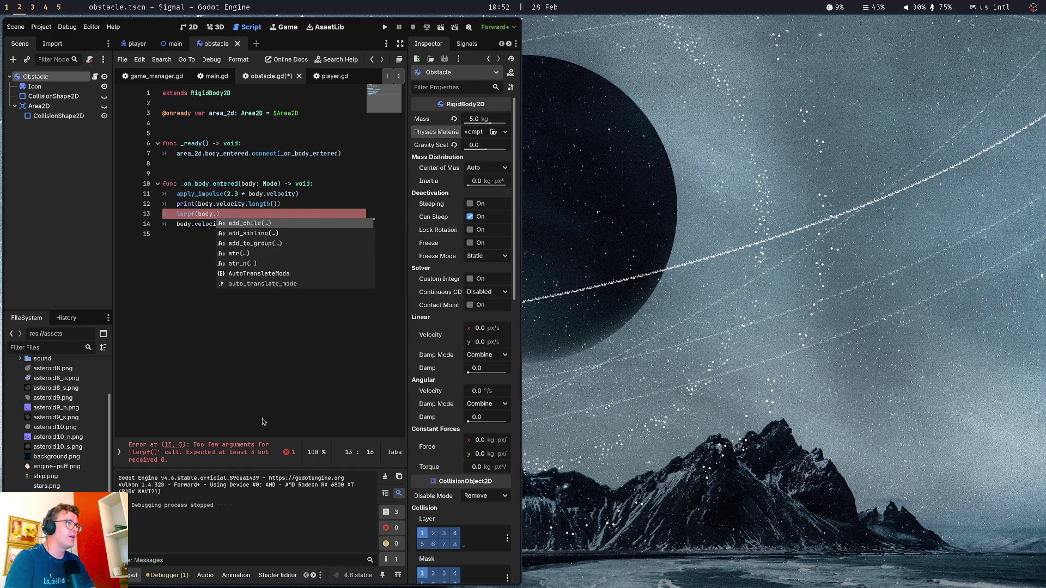
type("velo")
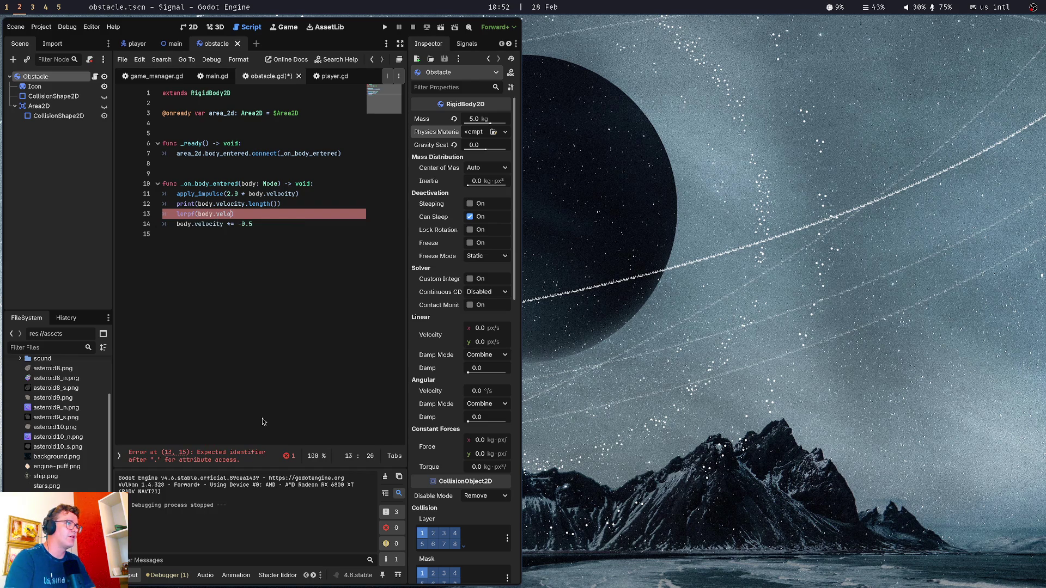
type("city.")
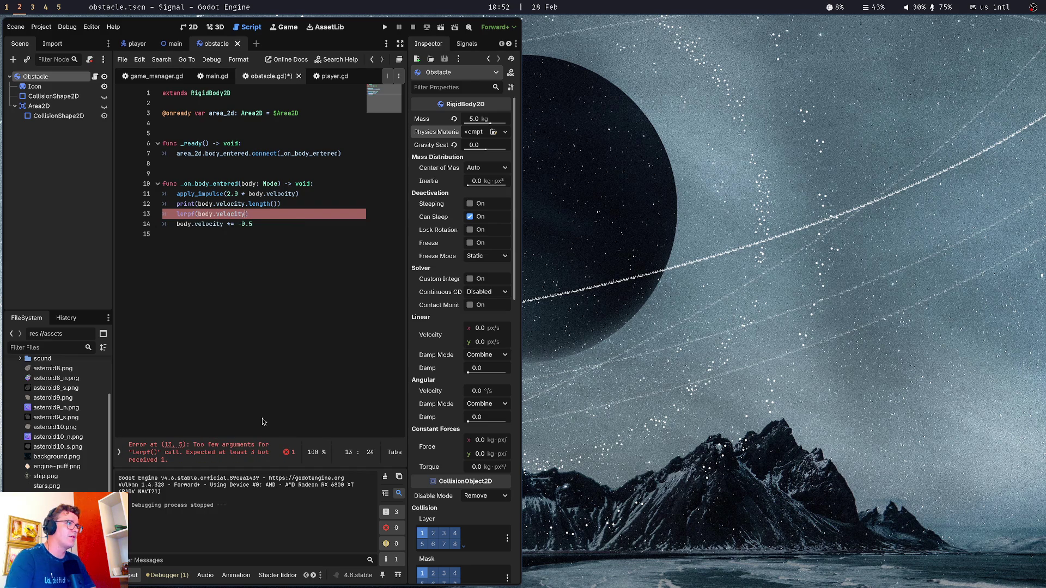
type("le")
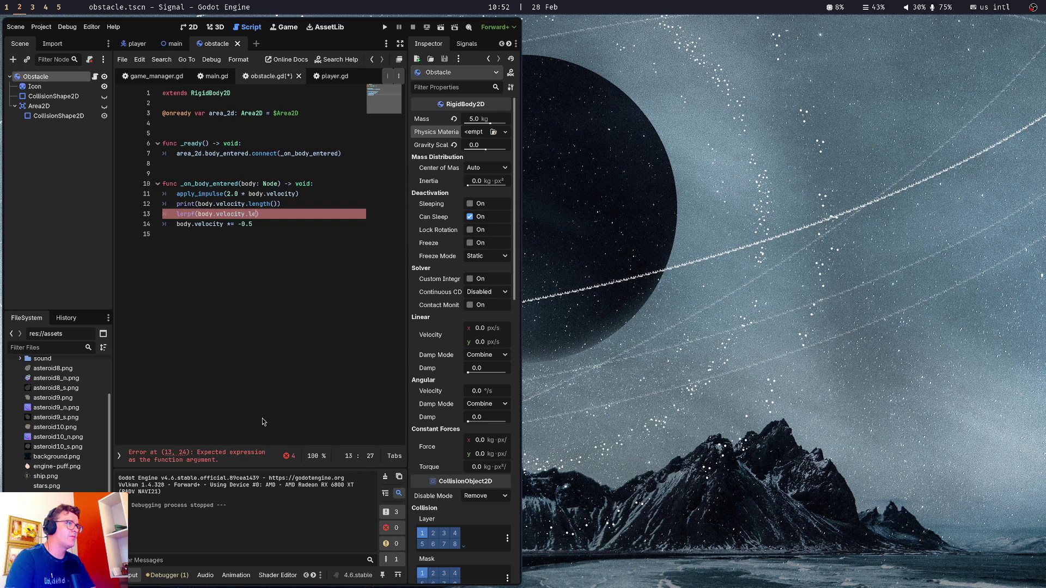
type("ng")
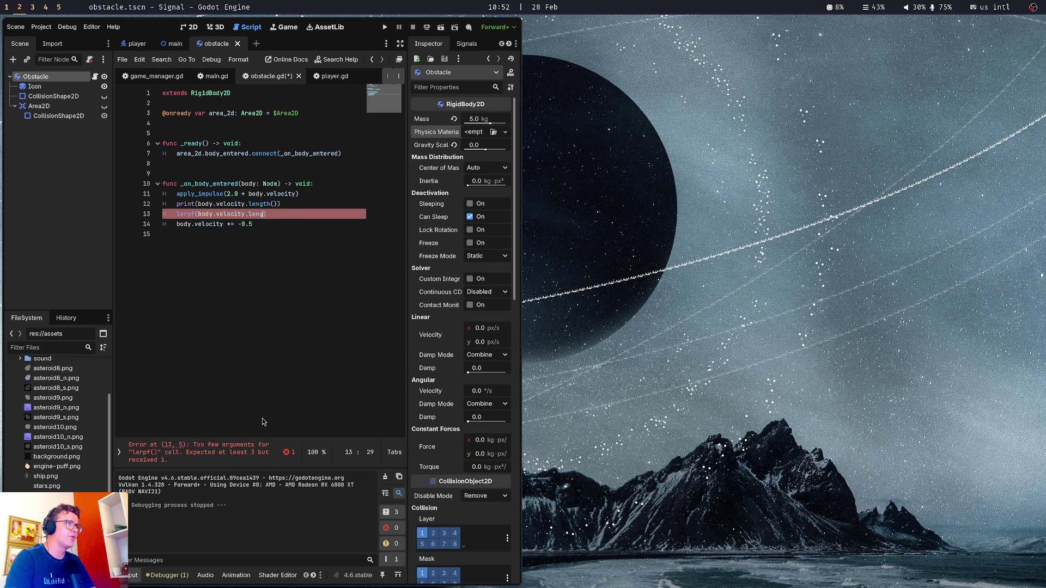
type("th")
key("Return")
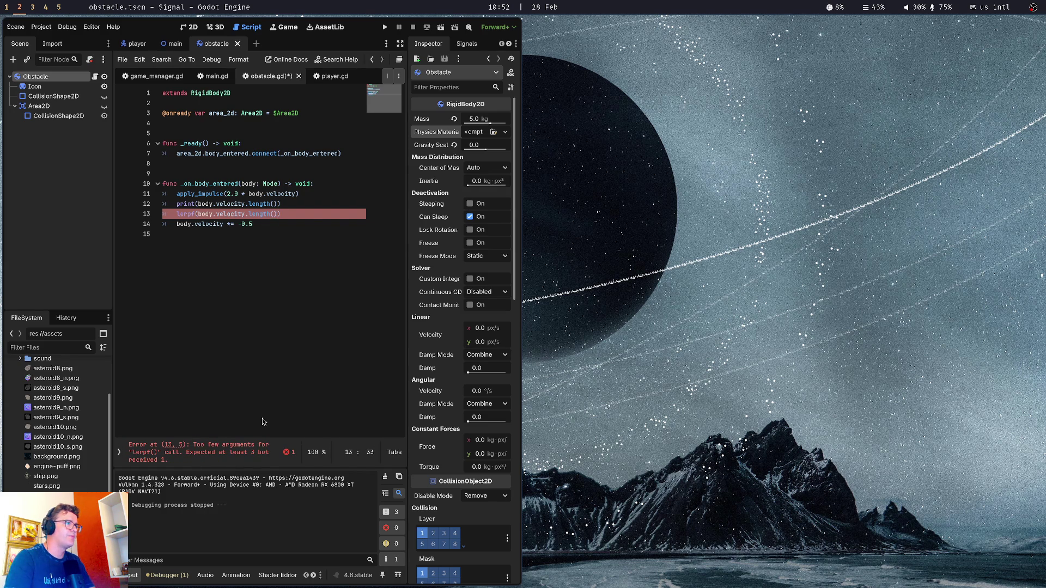
type(",")
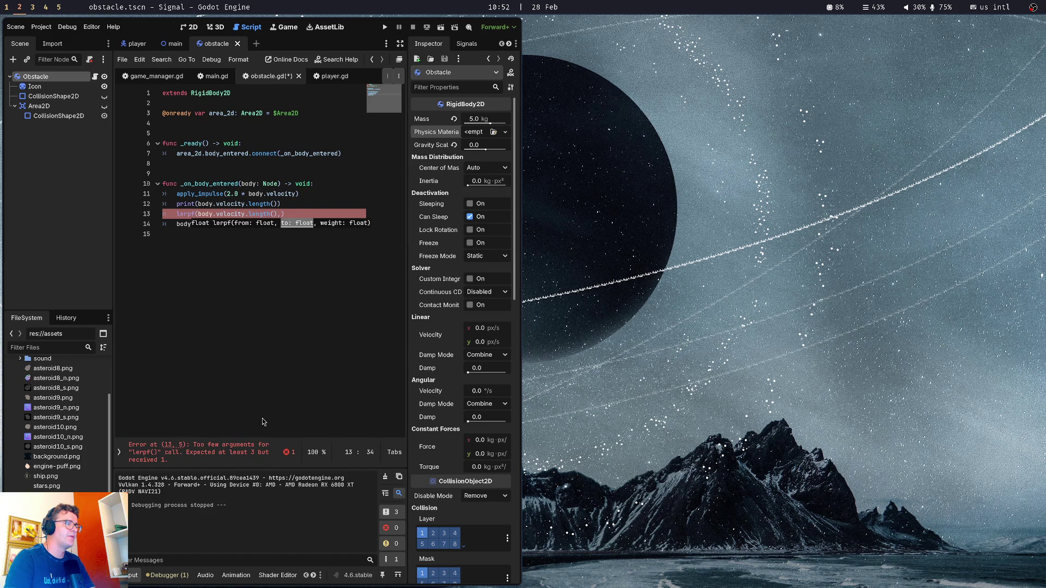
key("Escape")
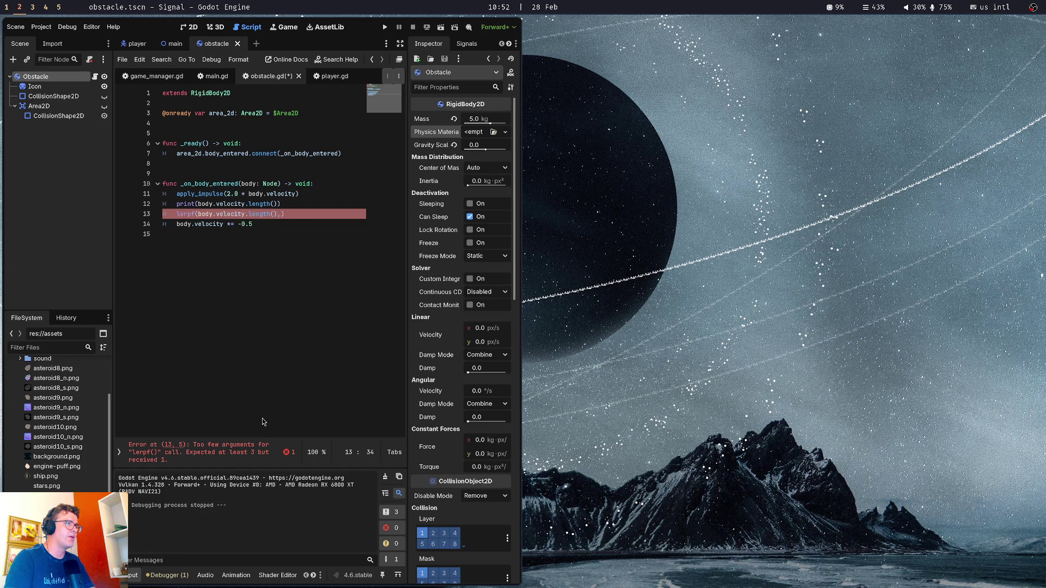
Delete the unfinished lerpf line and return to the Twitch and Amp workspace
key("Up")
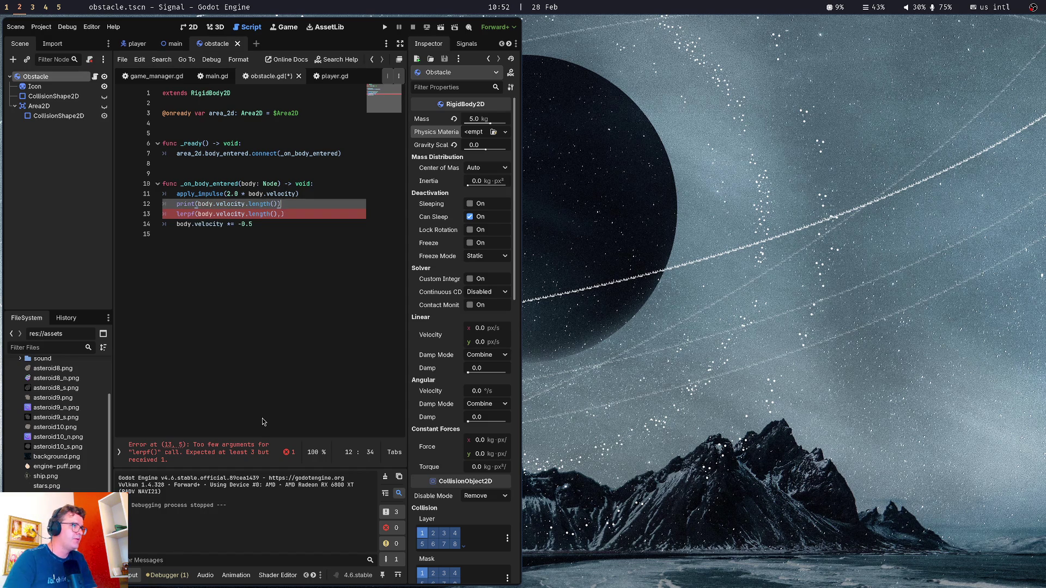
key("shift+Down")
key("BackSpace")
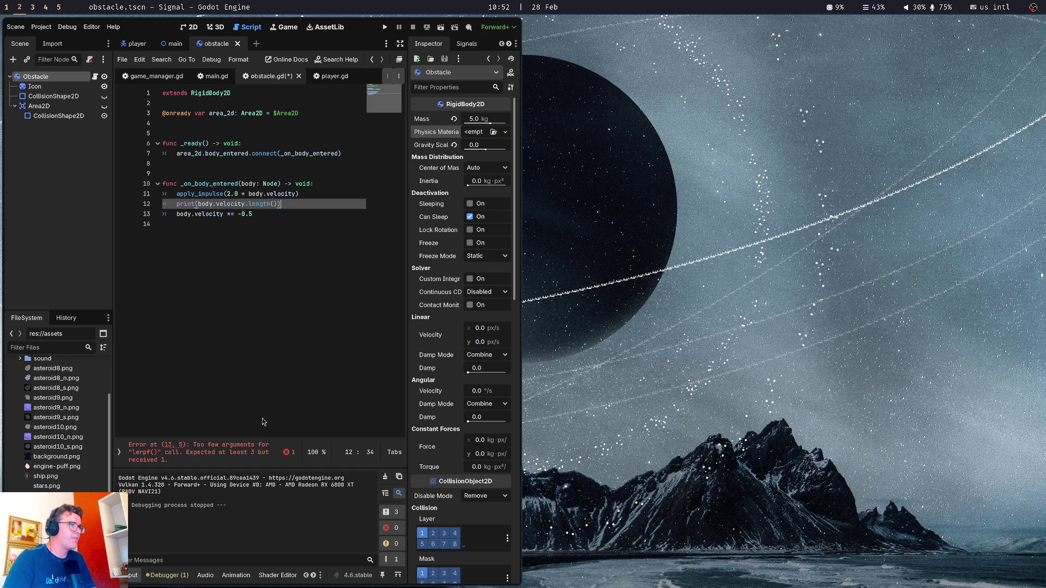
key("super+1")
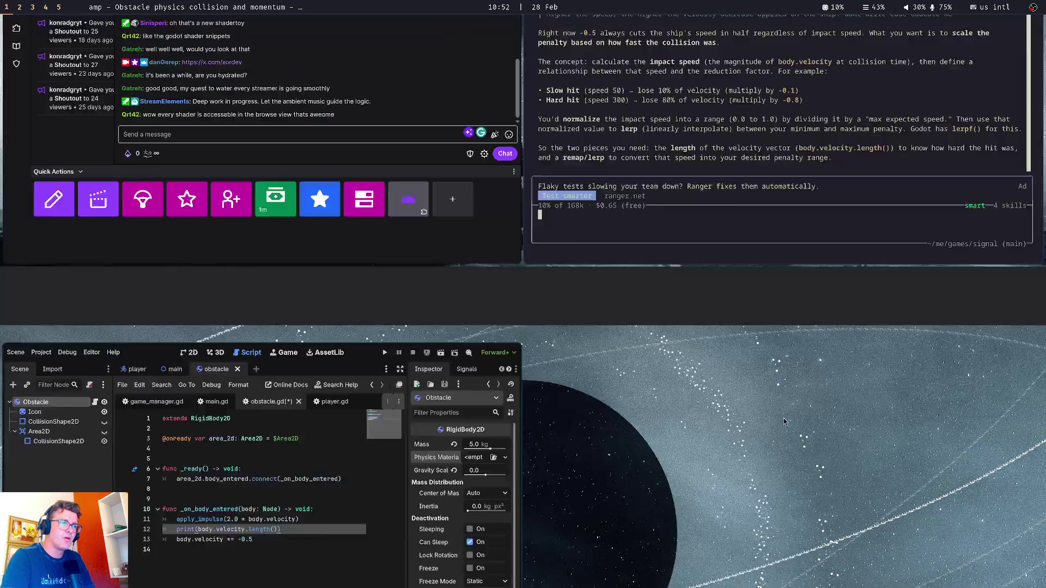
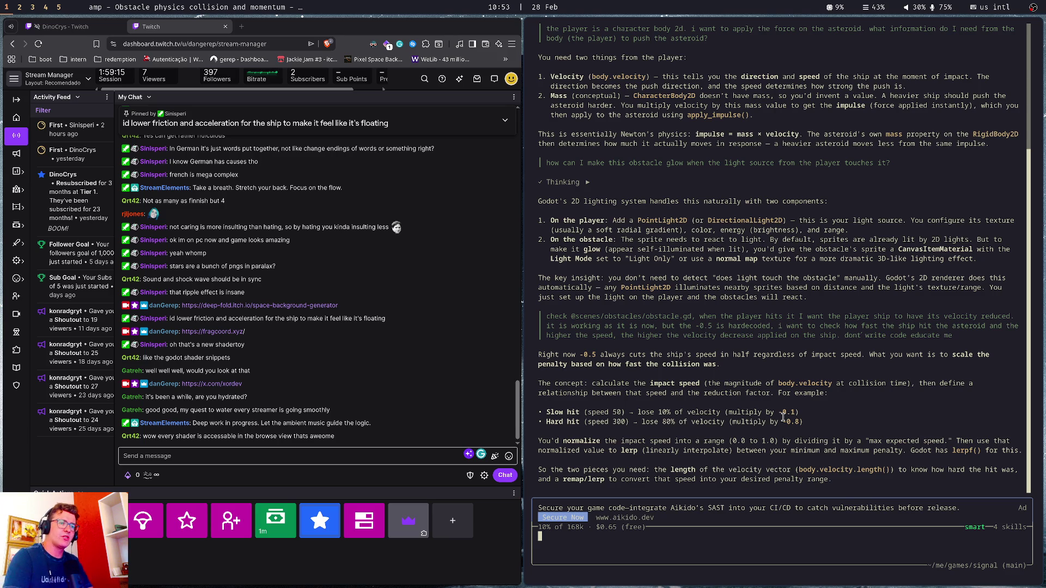
Switch to the Godot editor and add a blank line after the print line in obstacle.gd
key("super+2")
key("Return")
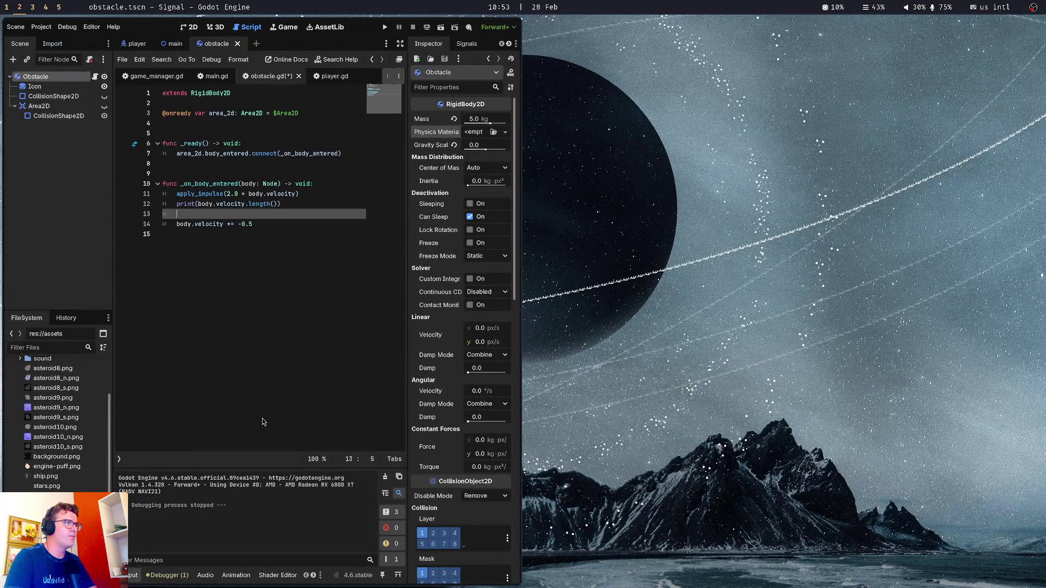
Insert a lerp() call on the new line under the print statement
type("lerp")
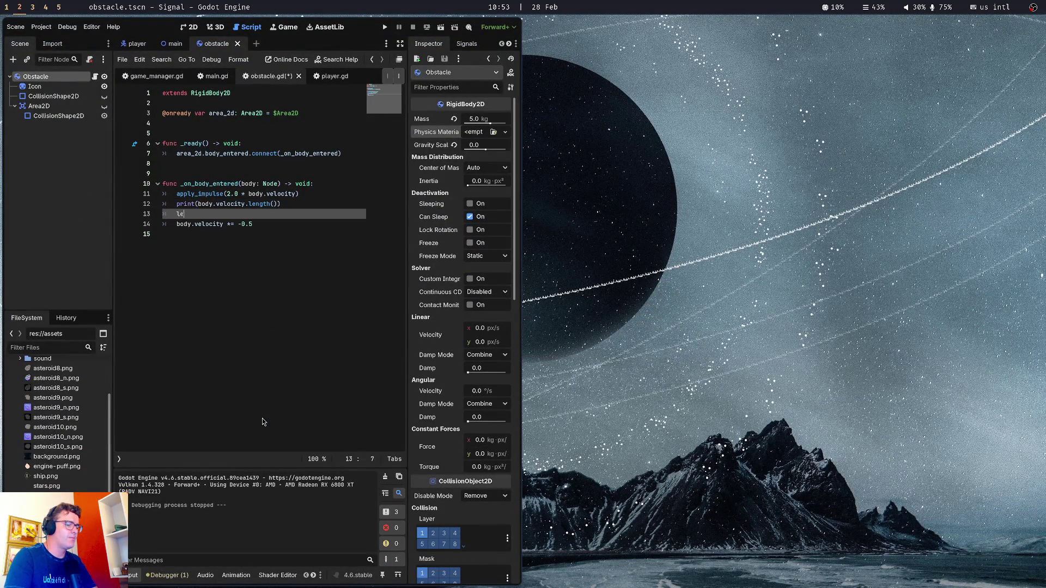
key("Return")
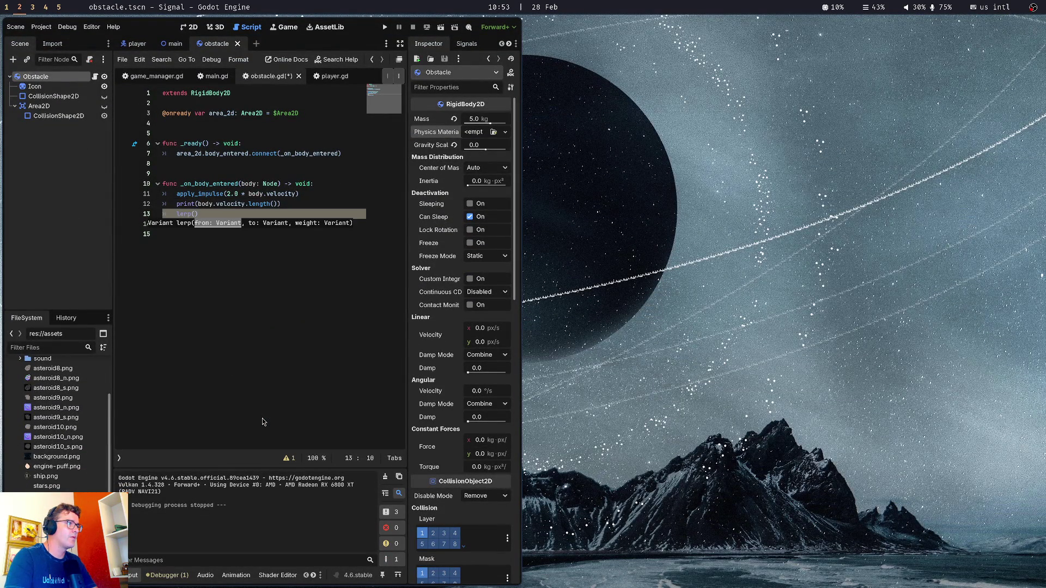
left_click(237, 305)
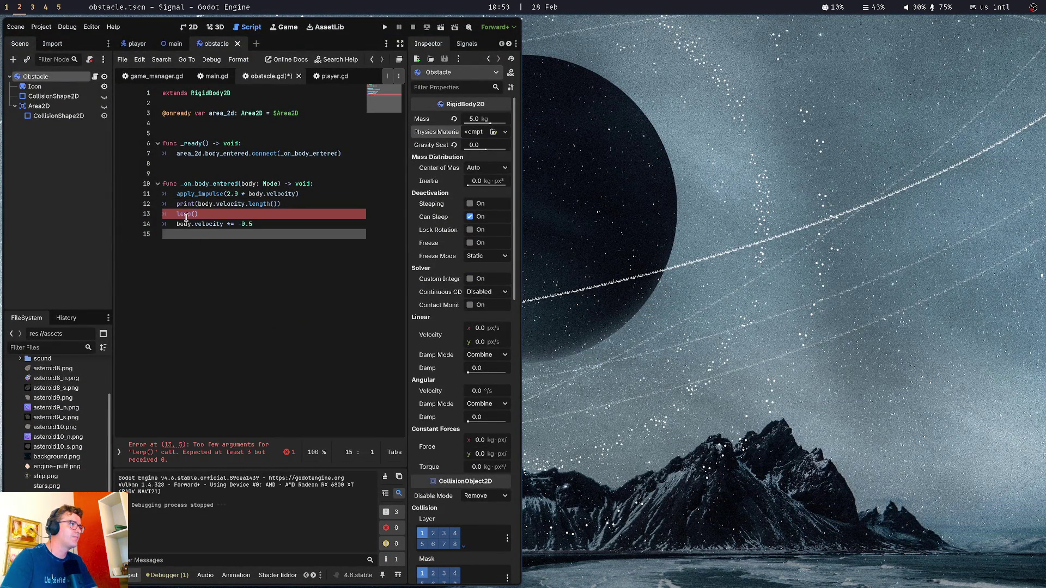
mouse_move(186, 215)
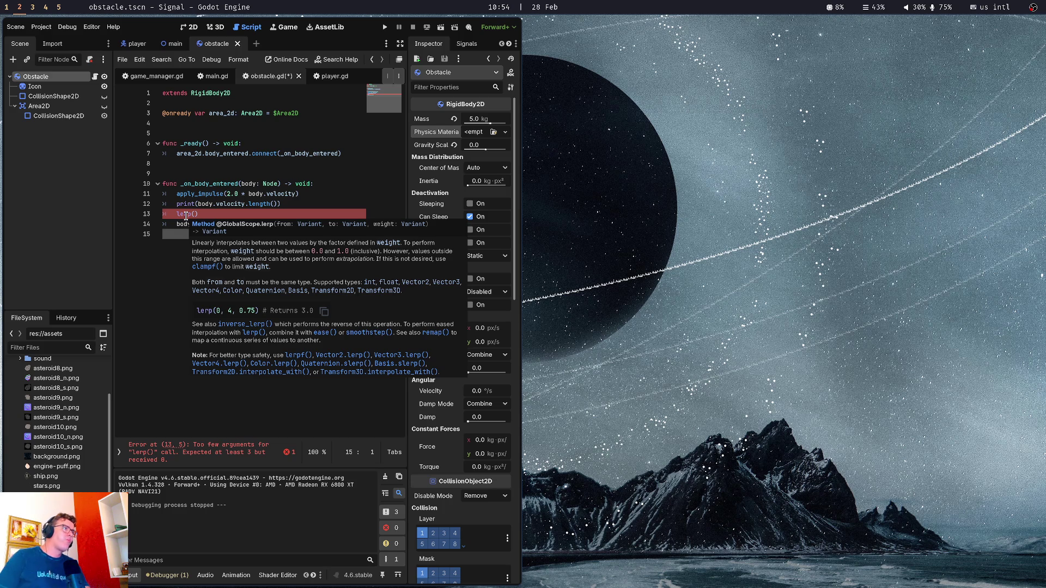
key("Up")
key("Up")
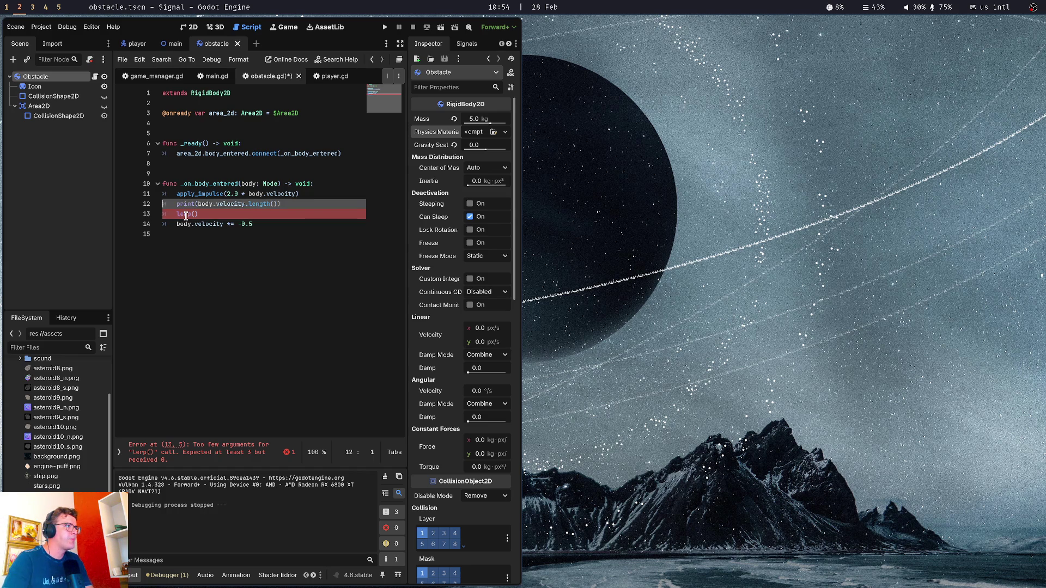
key("End")
key("Left")
Fill lerp's arguments with -0.1, -0.8 and body.velocity.length(), then save the script
type("-0.1")
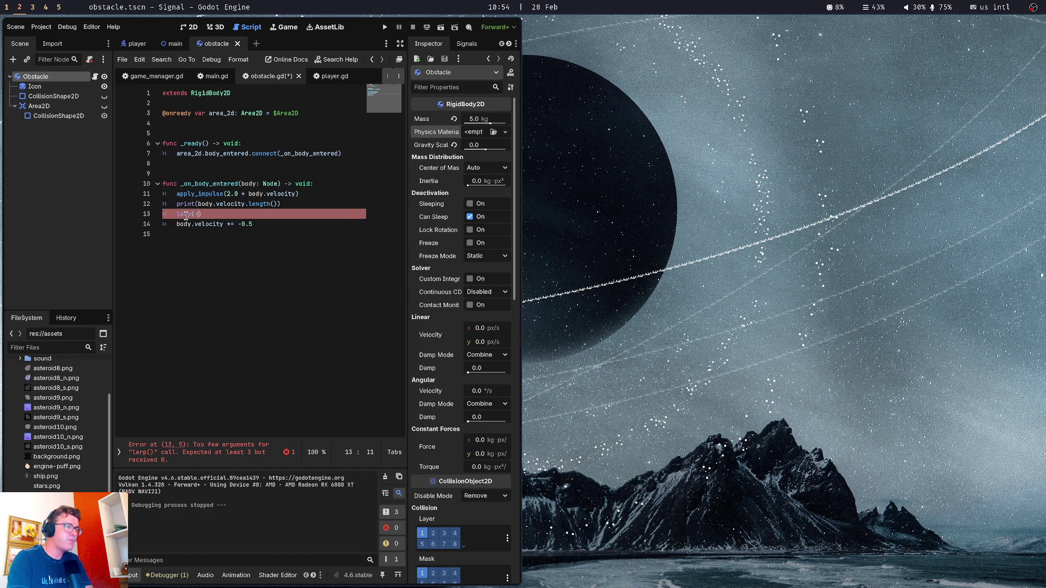
type(", ")
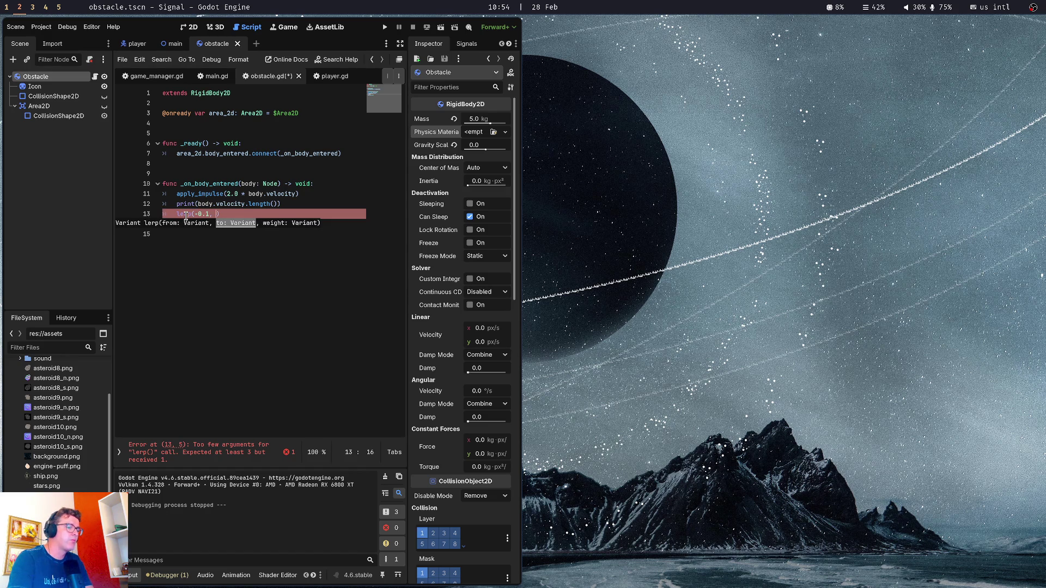
type("-0.8,")
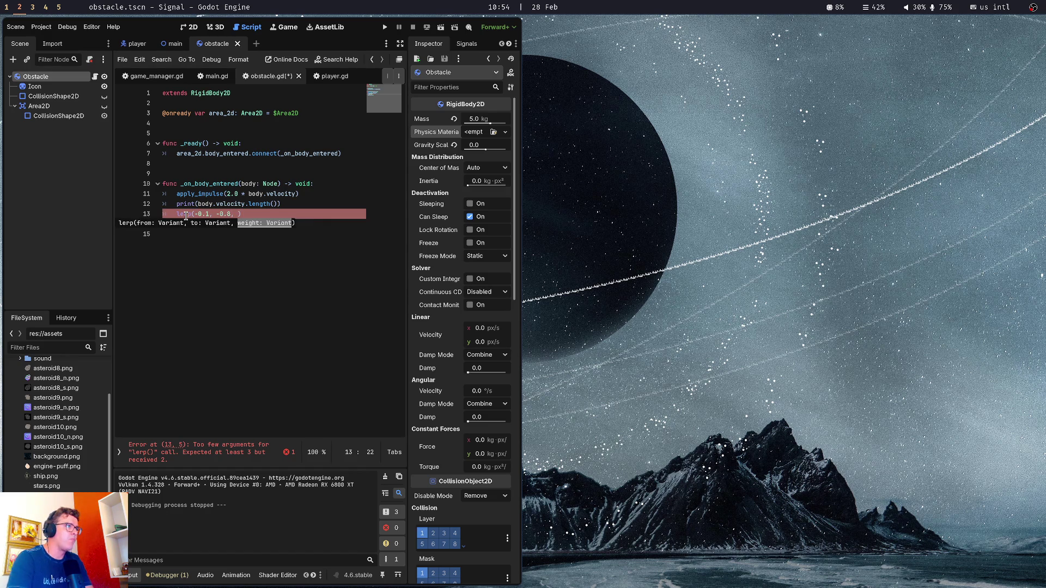
key("Up")
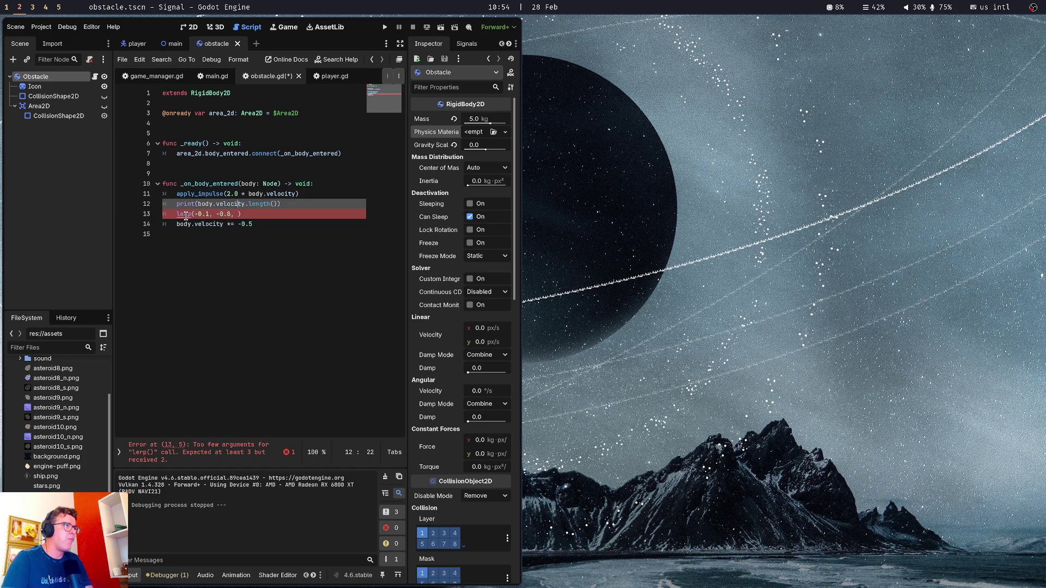
key("End")
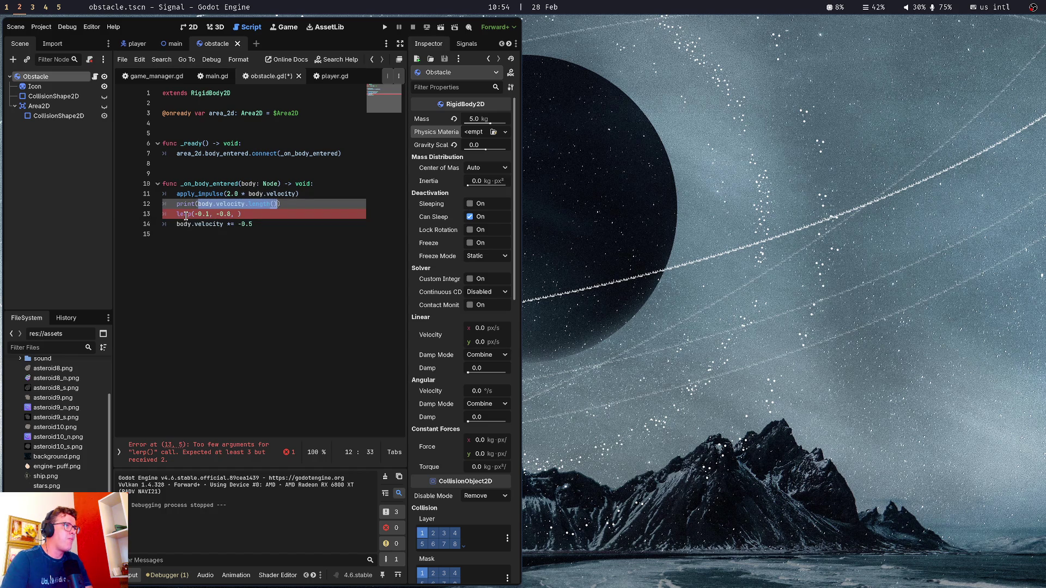
key("Down")
type("body.velocity.length()")
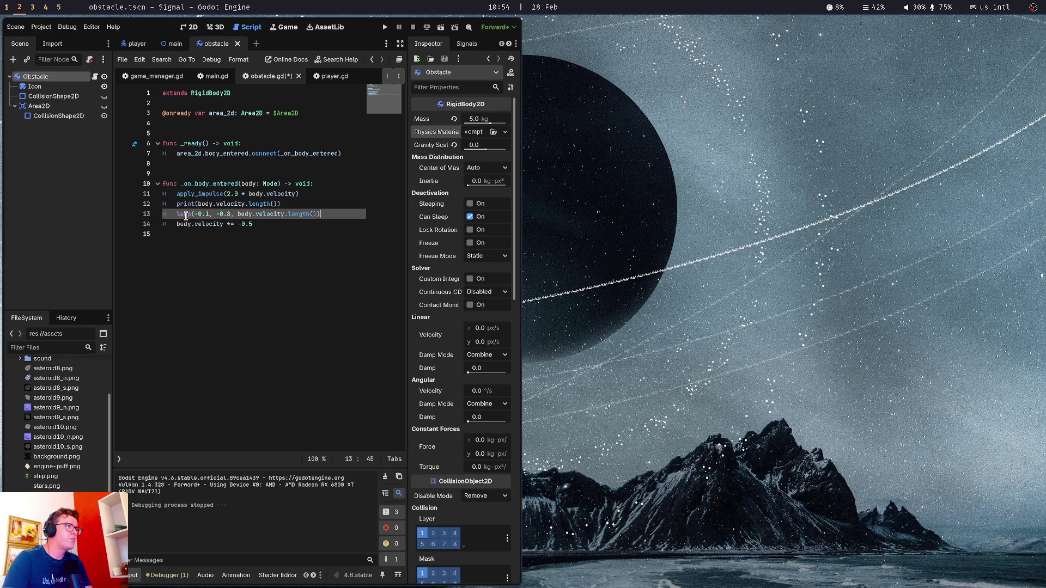
key("ctrl+s")
key("BackSpace")
key("BackSpace")
key("BackSpace")
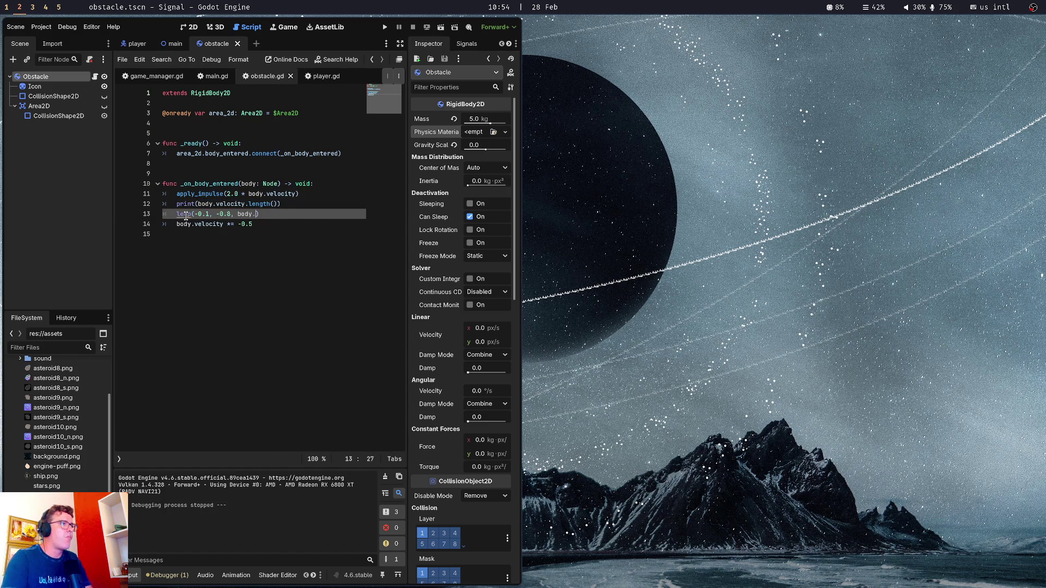
Fix the body.velocity text and wrap the lerp call in print()
type("velocityu")
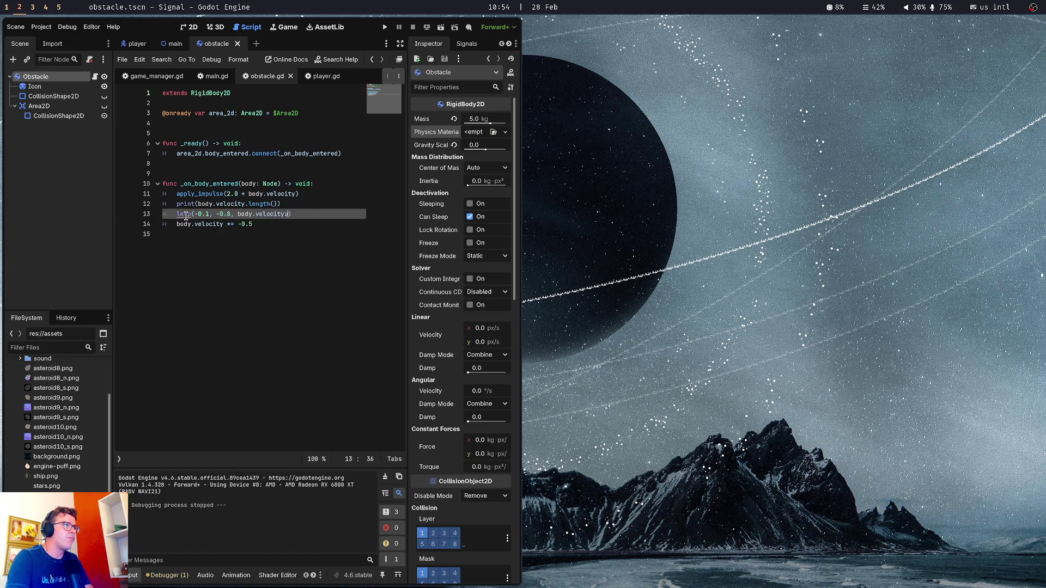
key("BackSpace")
key("Home")
type("print(")
key("ctrl+Right")
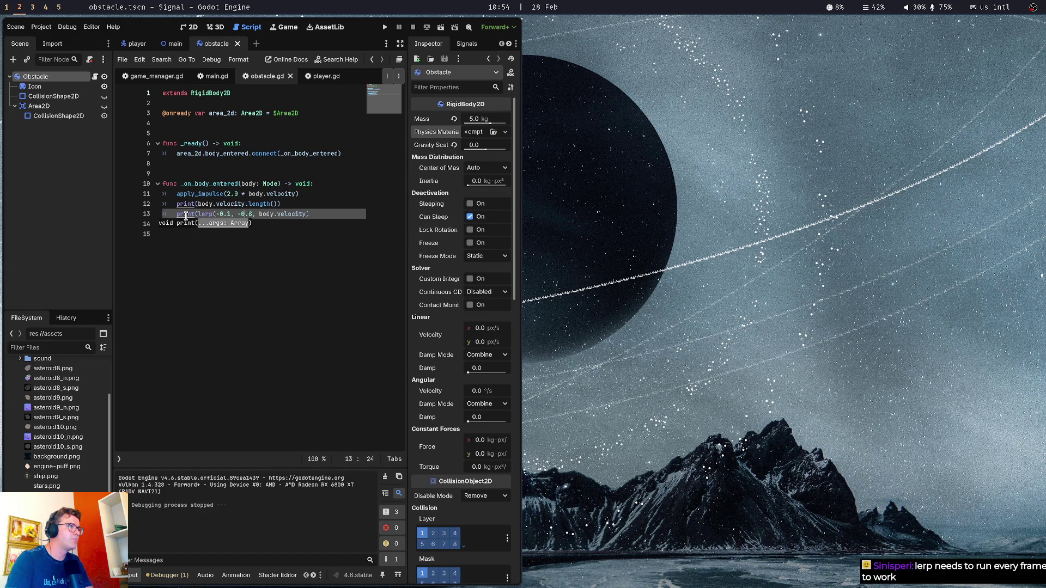
key("End")
type(")")
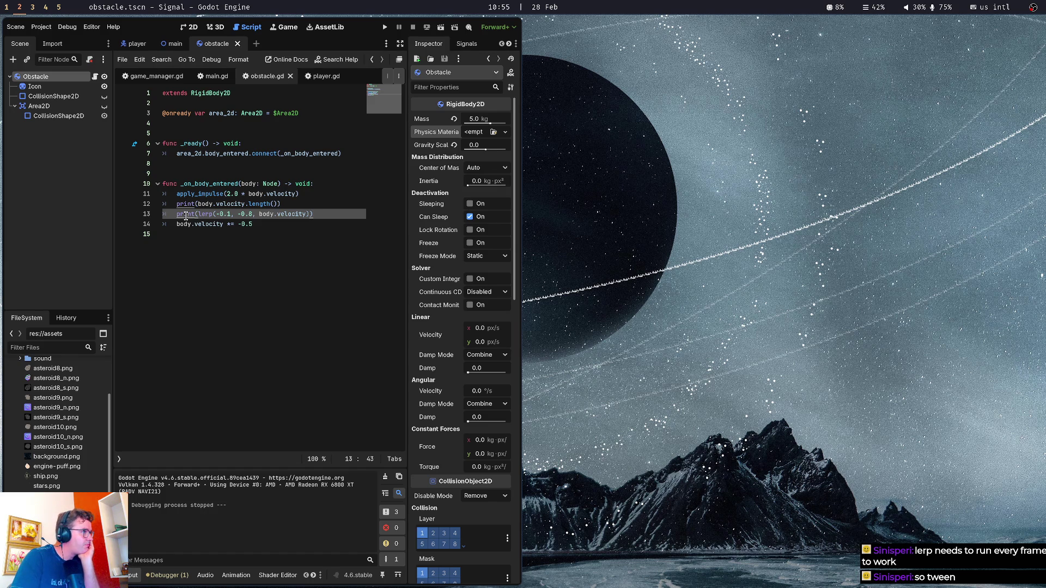
Delete the print(lerp) line from the handler and save obstacle.gd
key("Up")
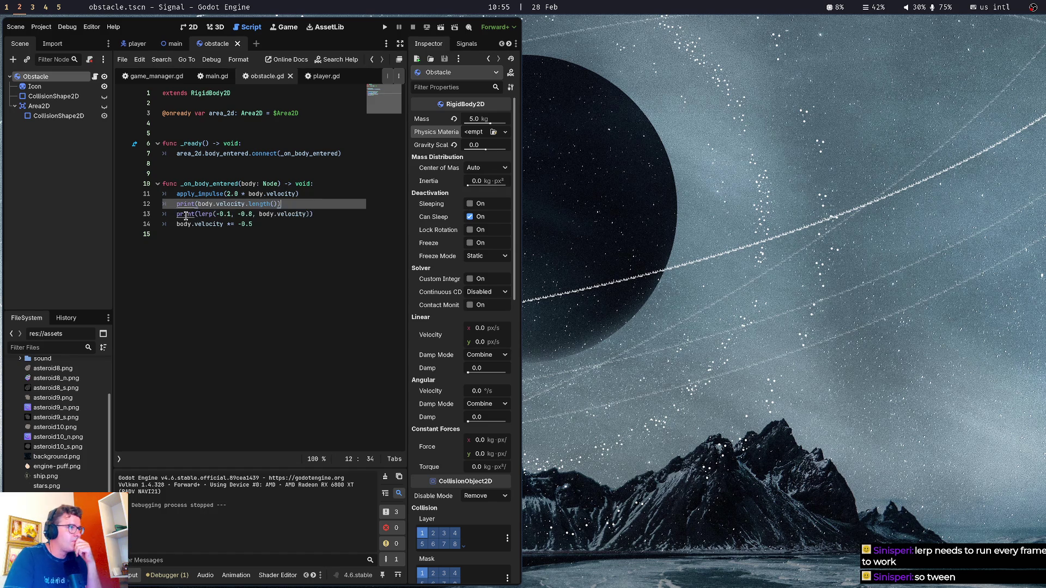
key("shift+Right")
key("BackSpace")
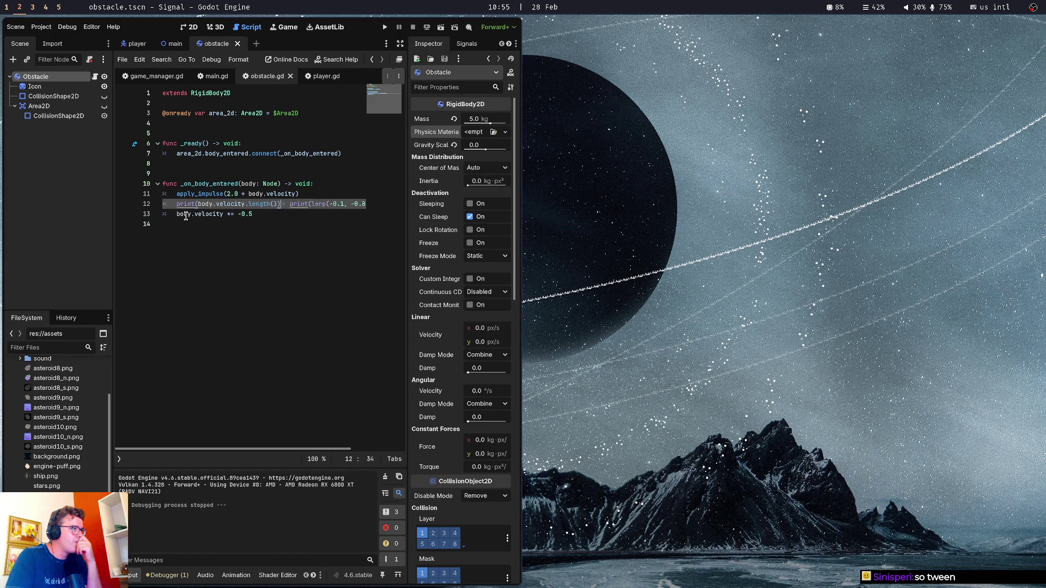
key("shift+Right")
key("shift+Right")
key("shift+Right")
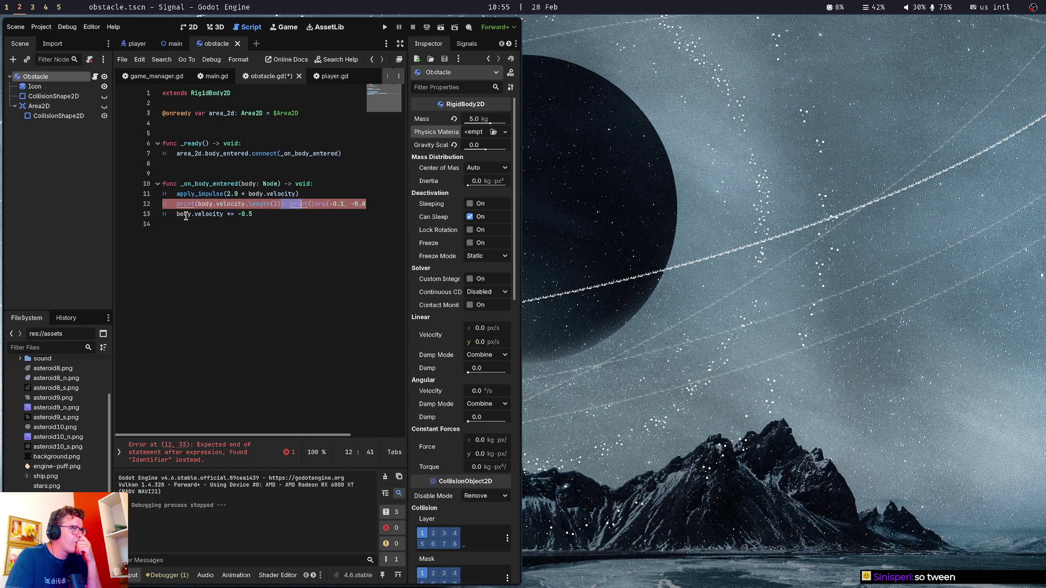
key("Return")
key("ctrl+shift+Right")
key("ctrl+shift+Right")
key("ctrl+shift+Right")
key("ctrl+shift+Right")
key("ctrl+shift+Right")
key("ctrl+shift+Right")
key("BackSpace")
key("BackSpace")
key("ctrl+s")
key("Delete")
Open a blank line between the print line and the -0.5 velocity line
key("End")
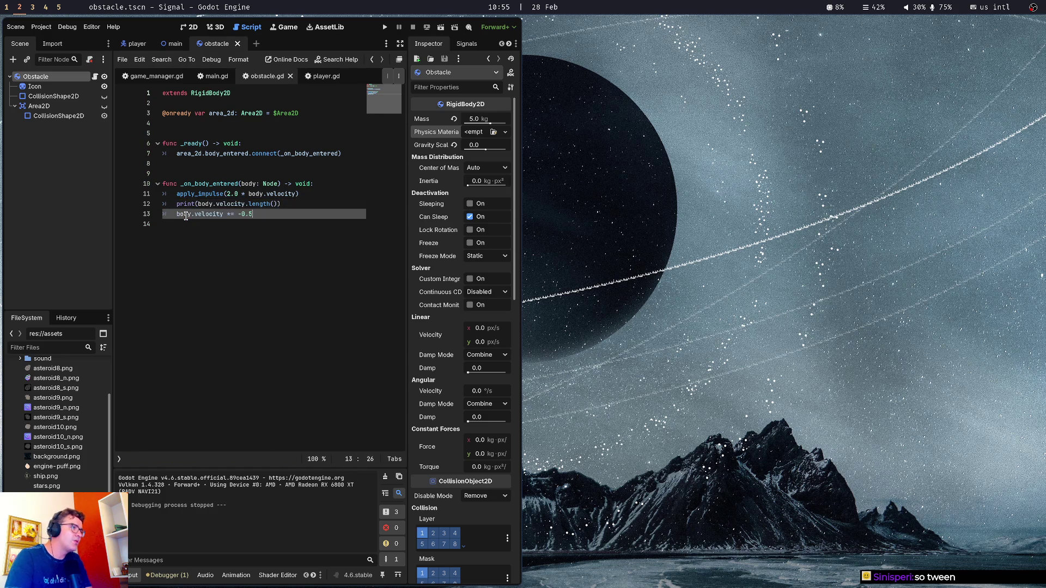
key("Left")
key("Left")
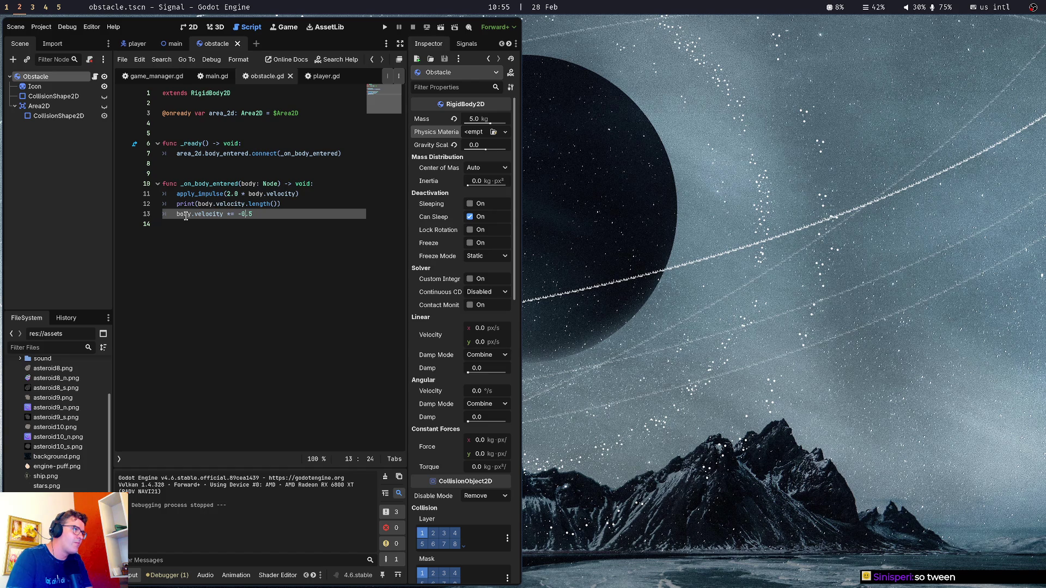
key("shift+Right")
key("shift+Right")
key("shift+Right")
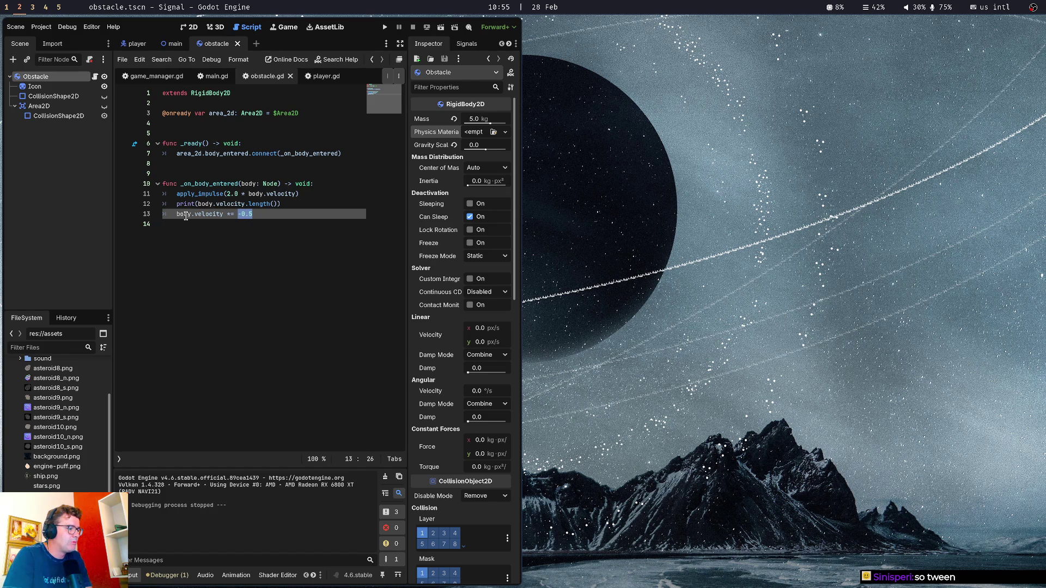
key("Up")
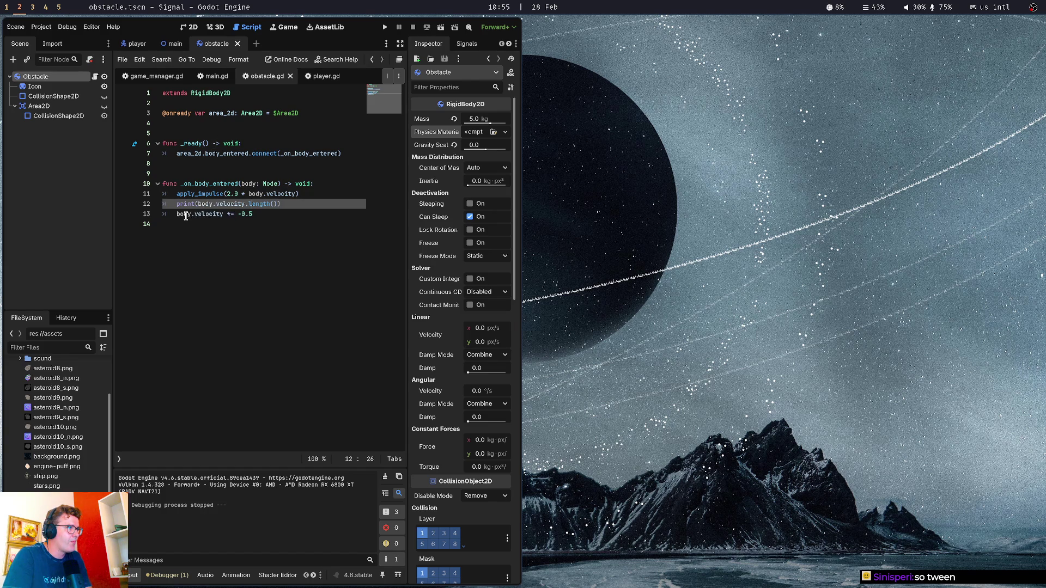
key("Down")
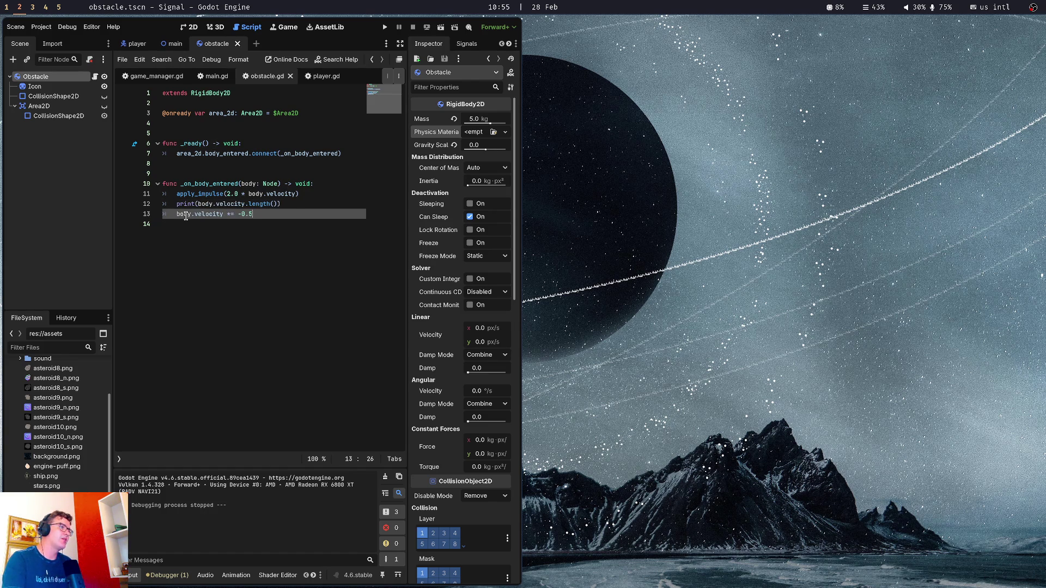
key("Up")
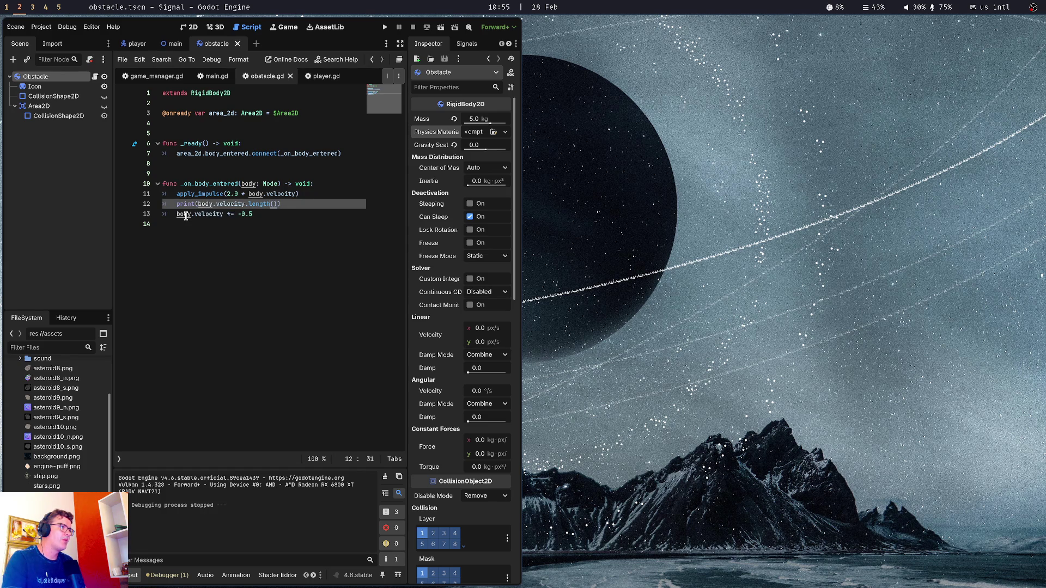
key("Return")
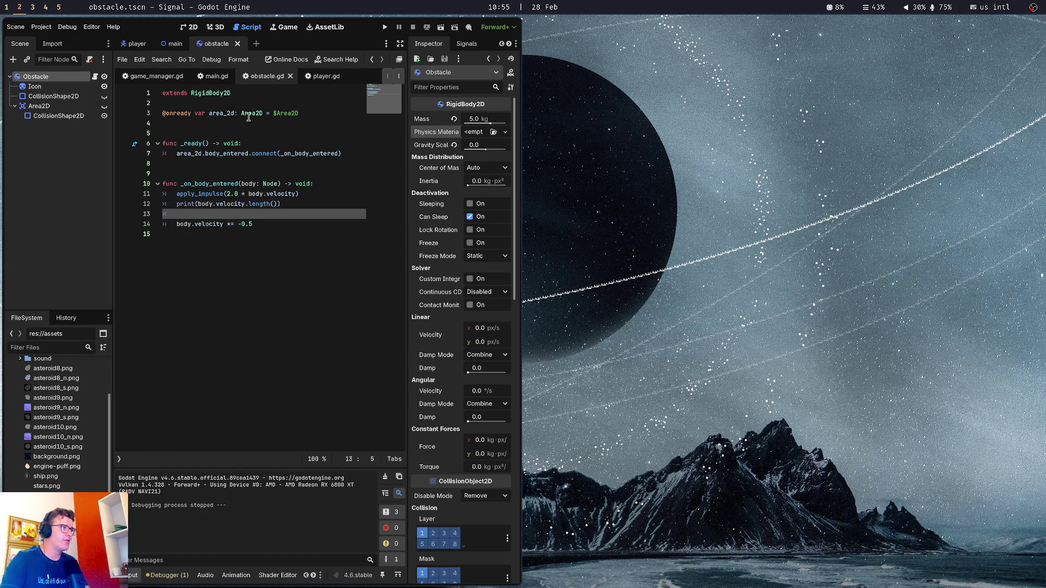
Add 'if body.velocity.length() > 100.0:' with the -0.5 velocity line indented under it
type("i")
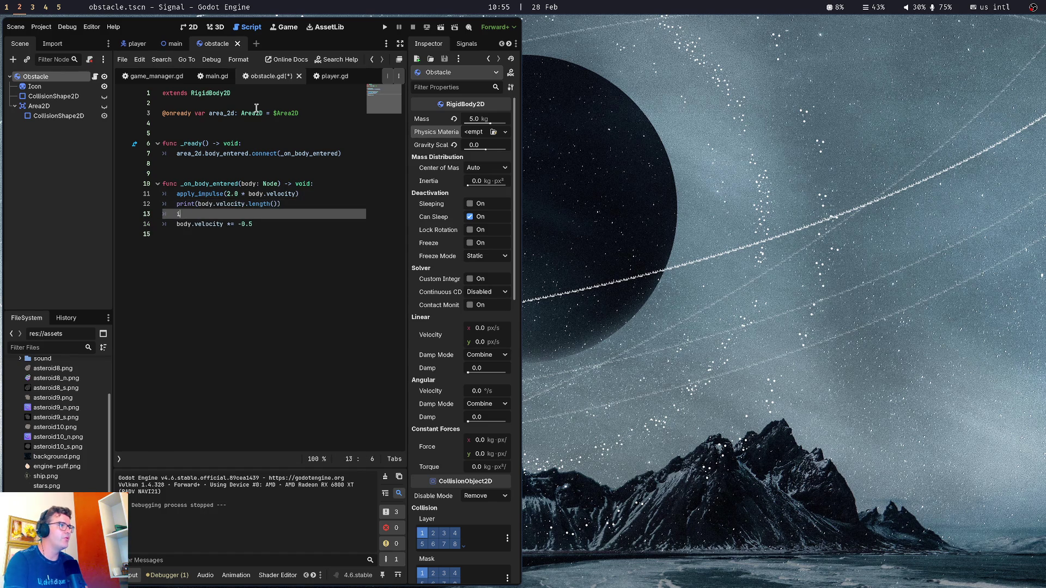
type("f body")
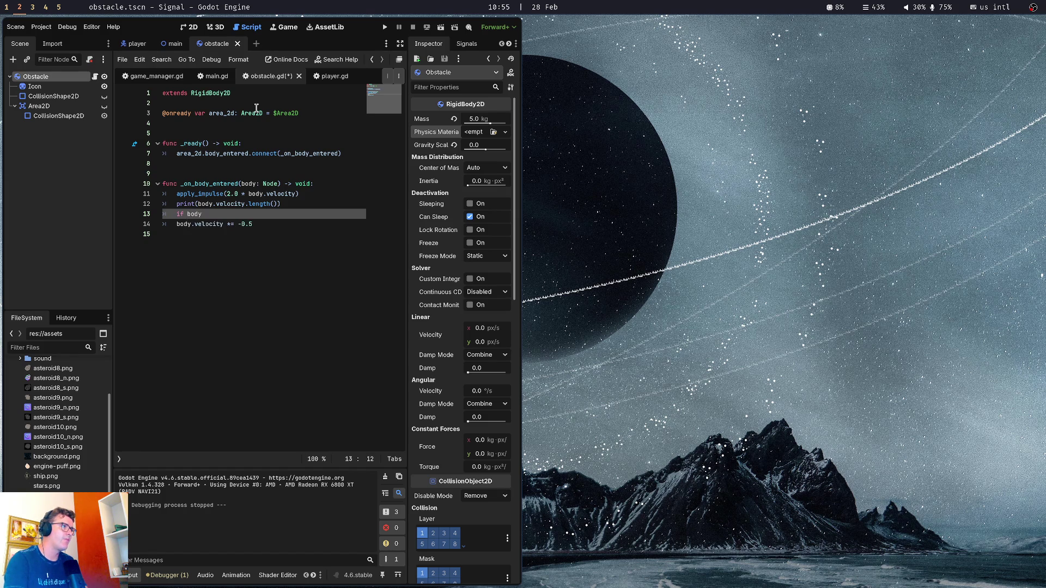
type(".velocity.length")
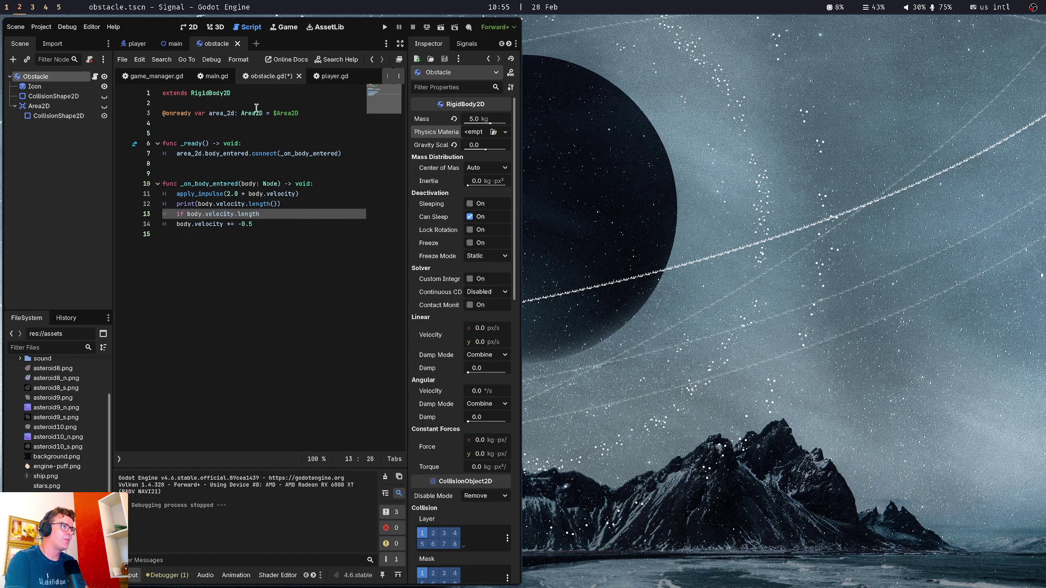
type("() > 100.")
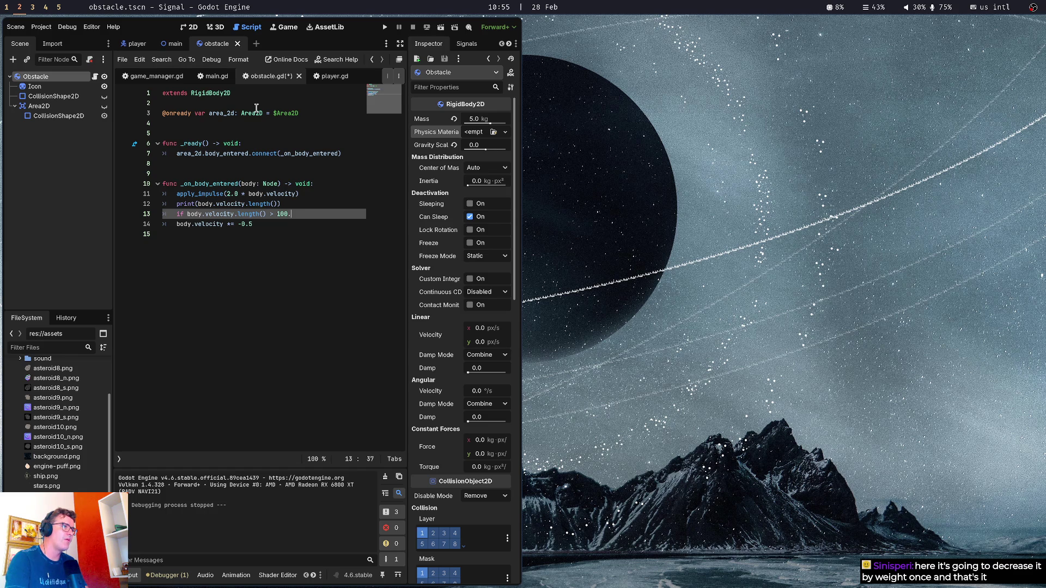
type("0:")
key("Return")
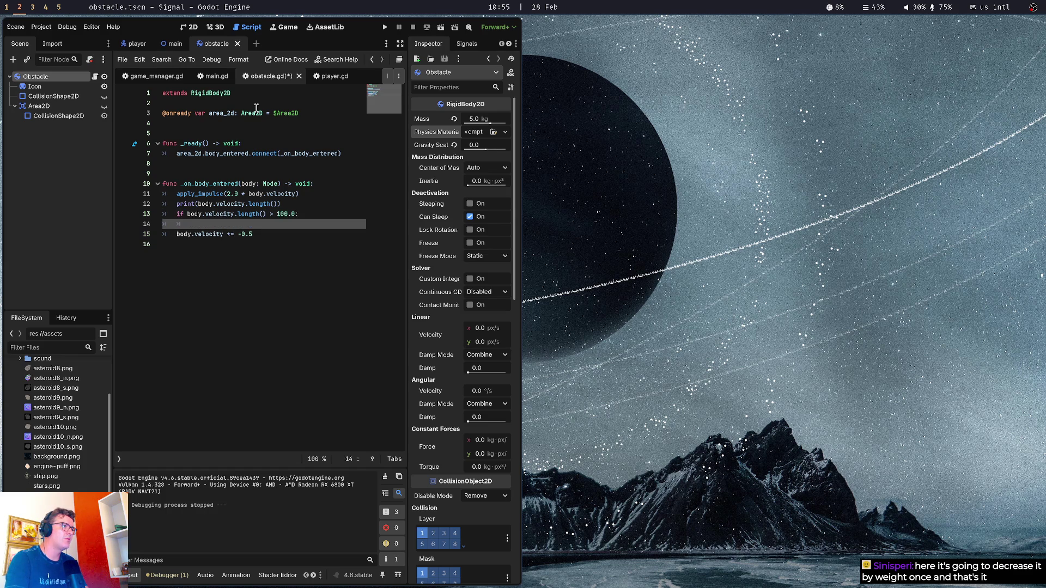
key("Down")
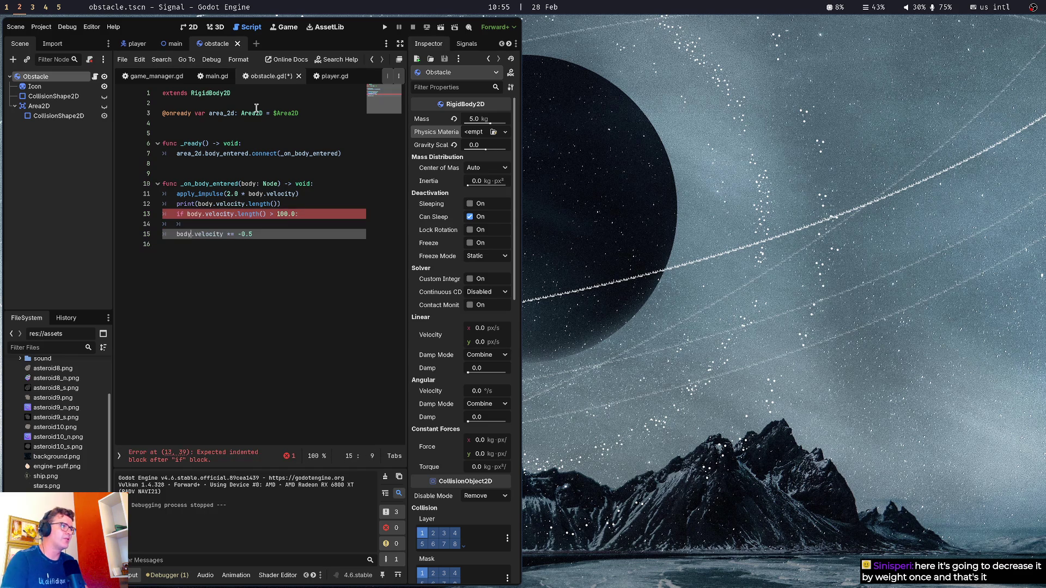
key("Up")
key("Down")
key("Tab")
key("Up")
key("Delete")
key("Down")
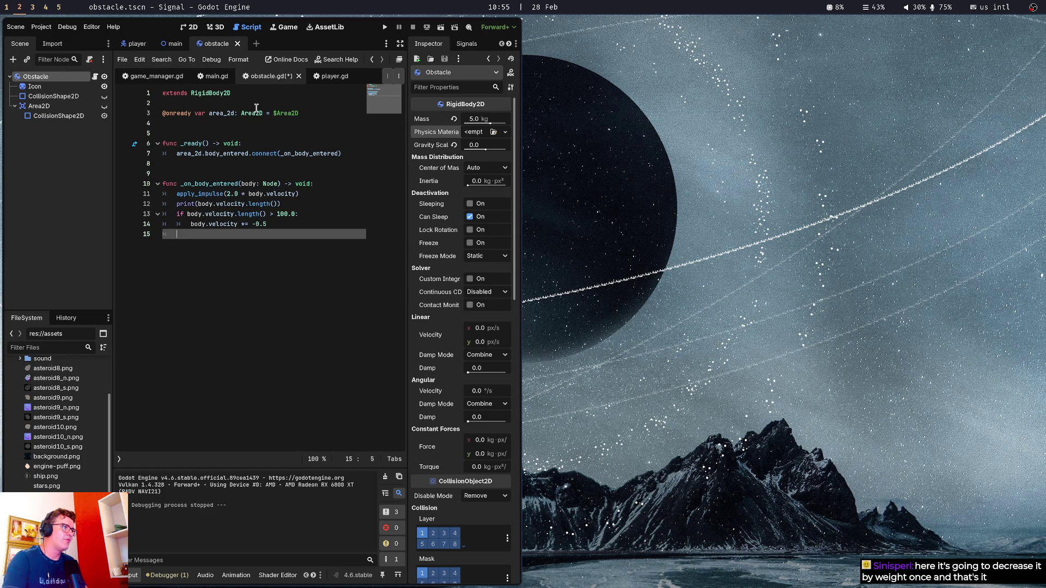
Add an else: branch that multiplies velocity by -0.1, then save obstacle.gd
type("else")
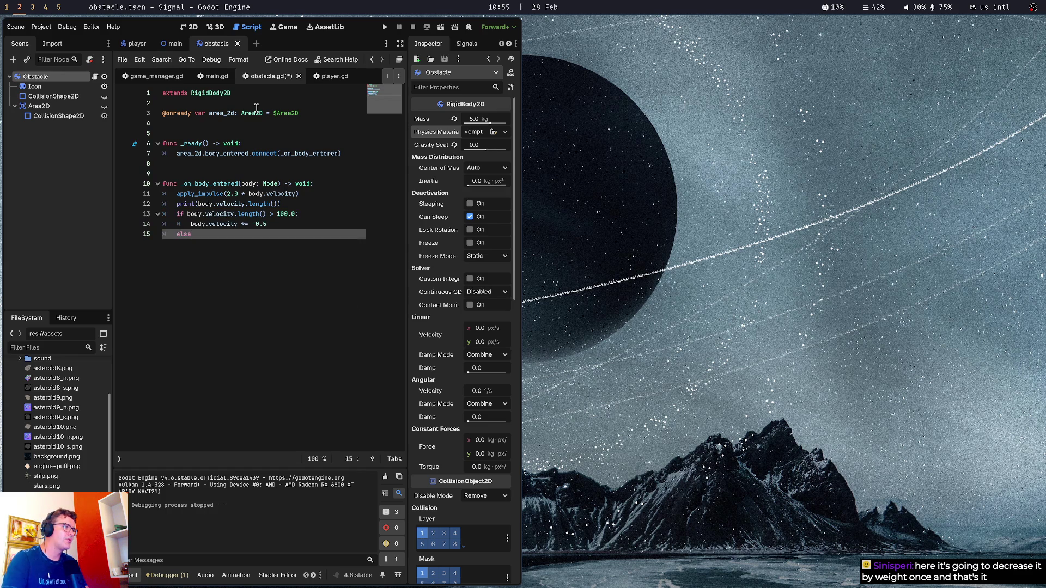
type(":")
key("Return")
key("Up")
key("Up")
key("ctrl+shift+Right")
key("ctrl+shift+Right")
key("ctrl+shift+Right")
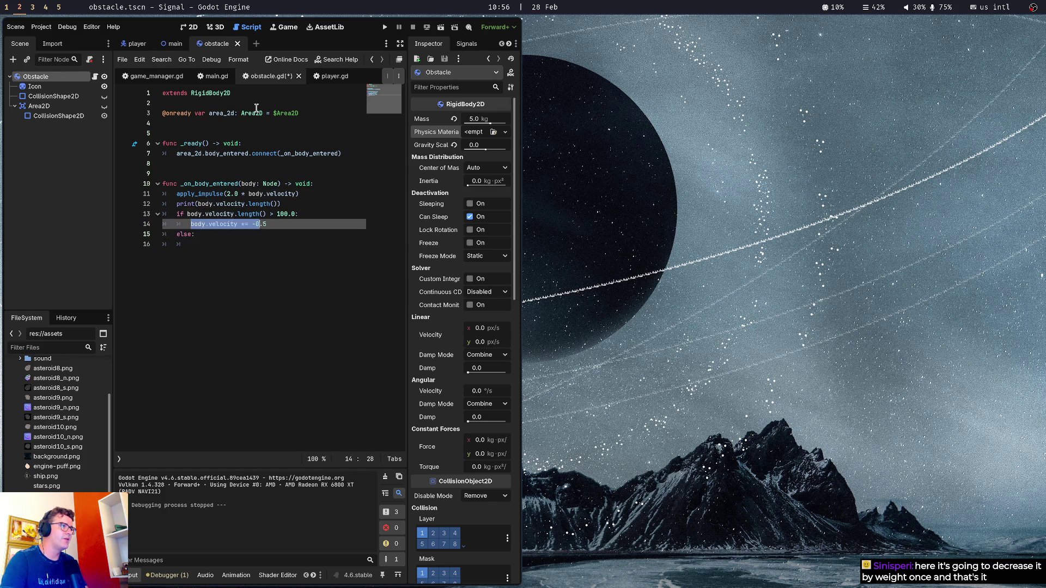
key("shift+End")
key("ctrl+c")
key("Down")
key("Down")
key("ctrl+v")
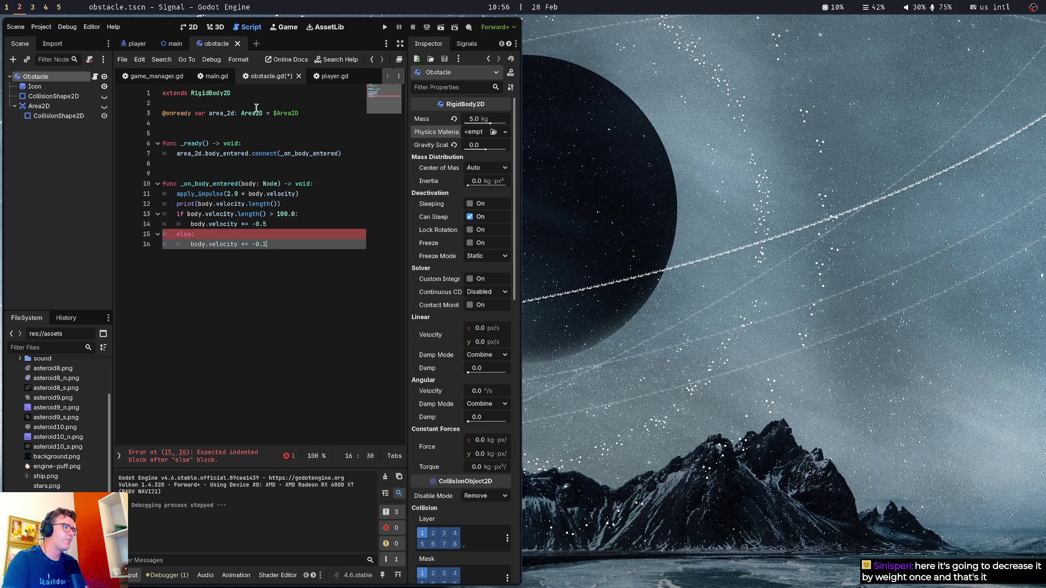
key("BackSpace")
type("1")
key("ctrl+s")
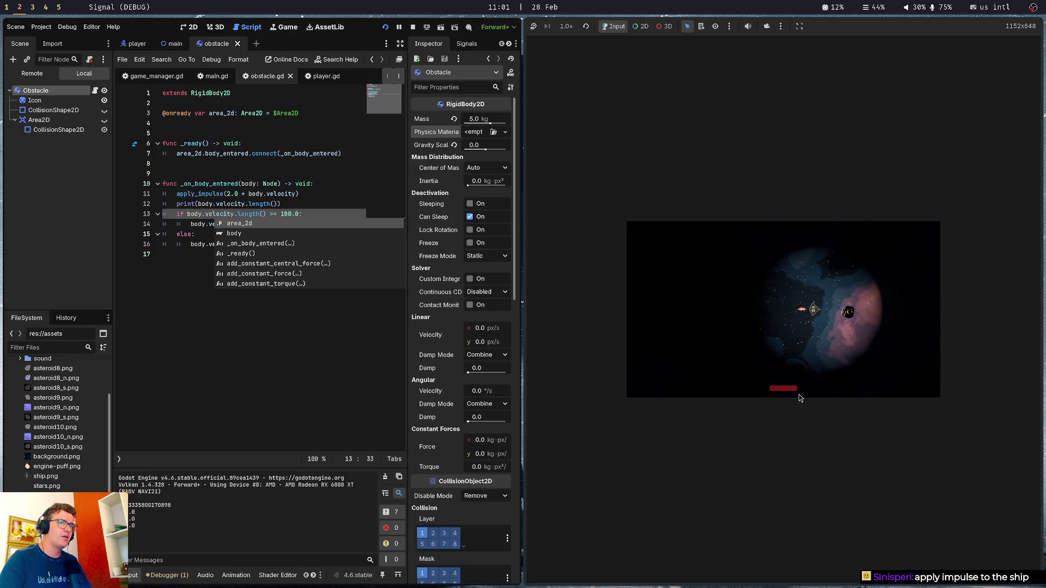
Return to the script, inspect the -0.5 velocity line, and stop the running game
left_click(290, 214)
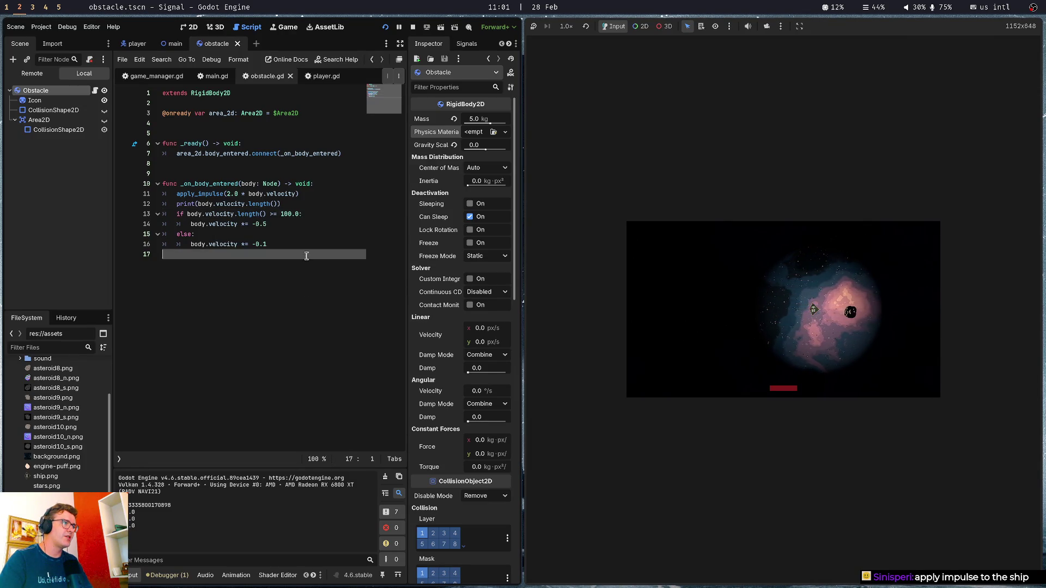
left_click(289, 245)
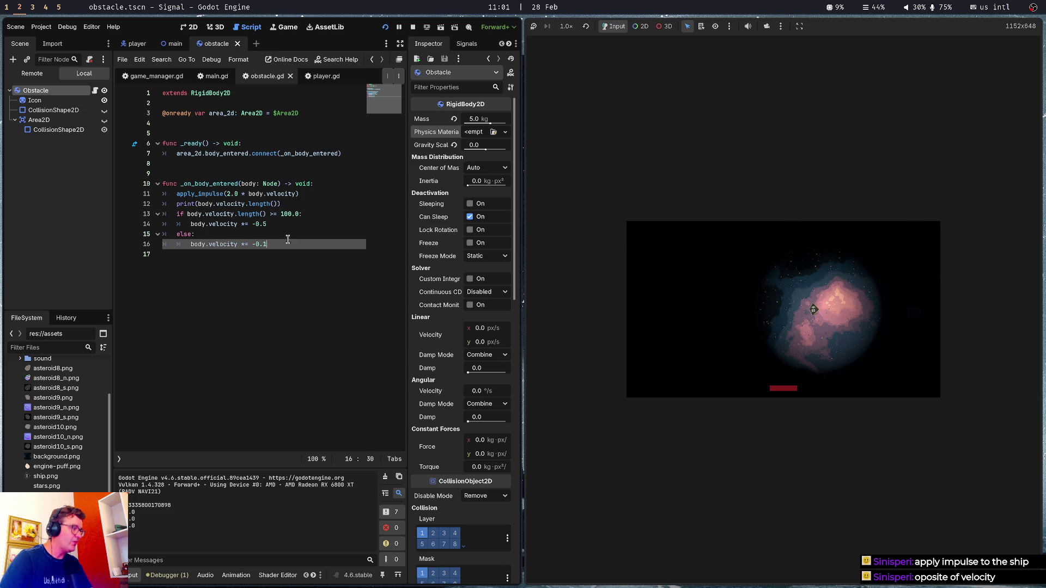
key("Up")
key("Up")
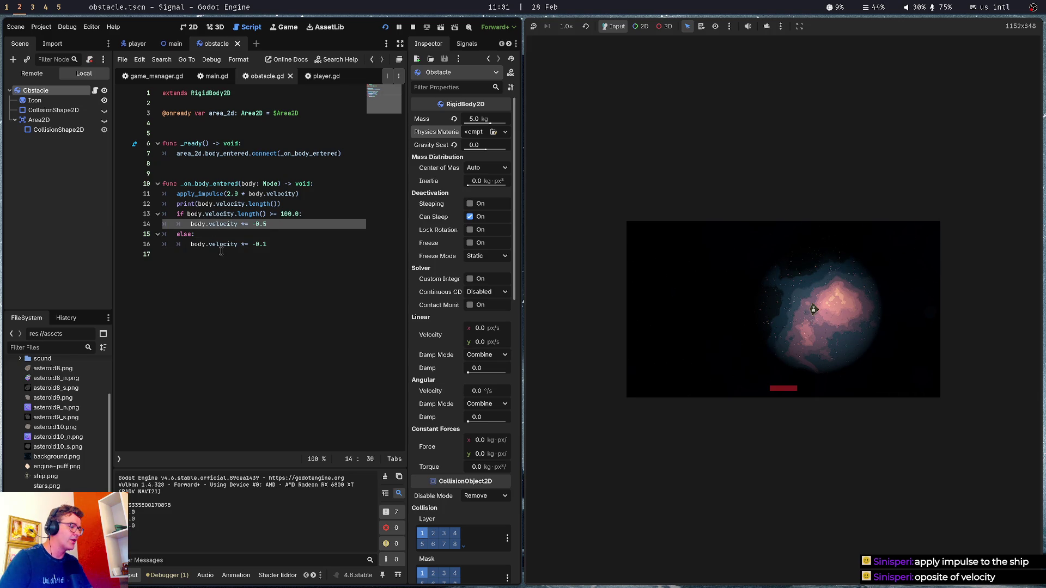
left_click(221, 252)
left_click_drag(252, 225, 267, 225)
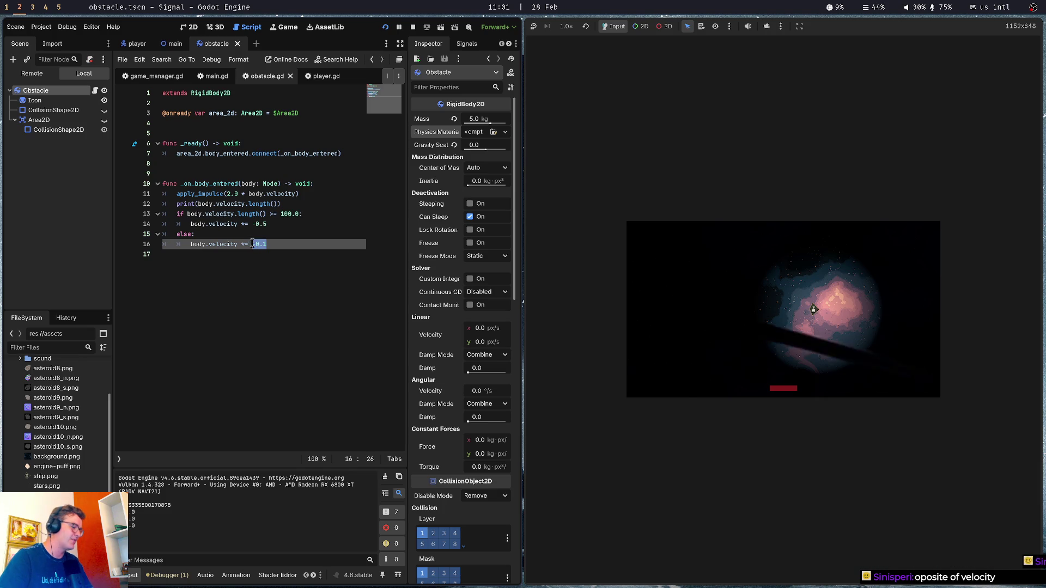
left_click(280, 277)
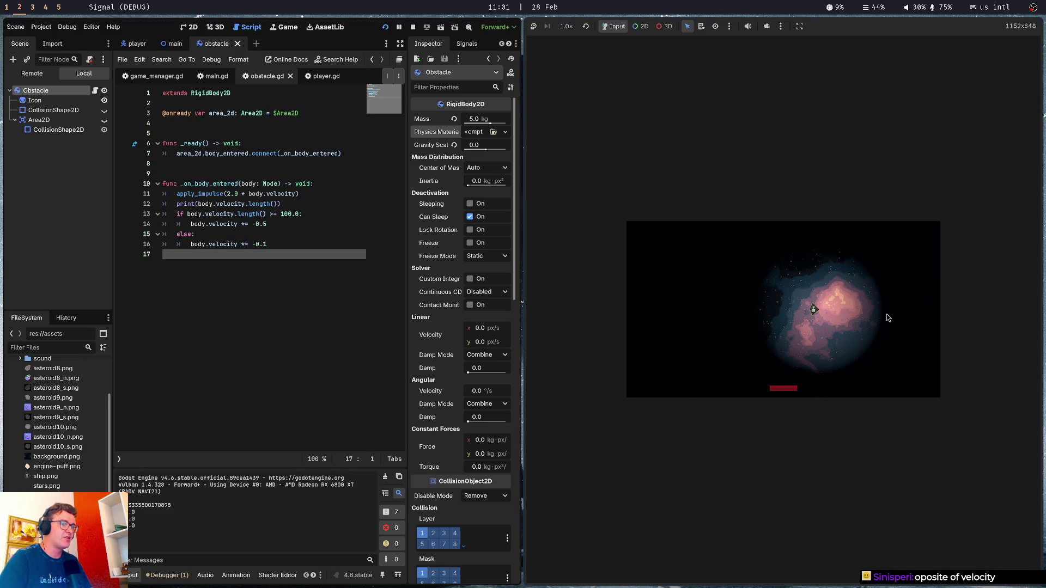
key("F8")
Review the handler's if/else branches, apply_impulse call and uses of body
mouse_move(267, 245)
left_mouse_down()
mouse_move(63, 205)
mouse_move(67, 224)
mouse_move(66, 212)
left_mouse_up()
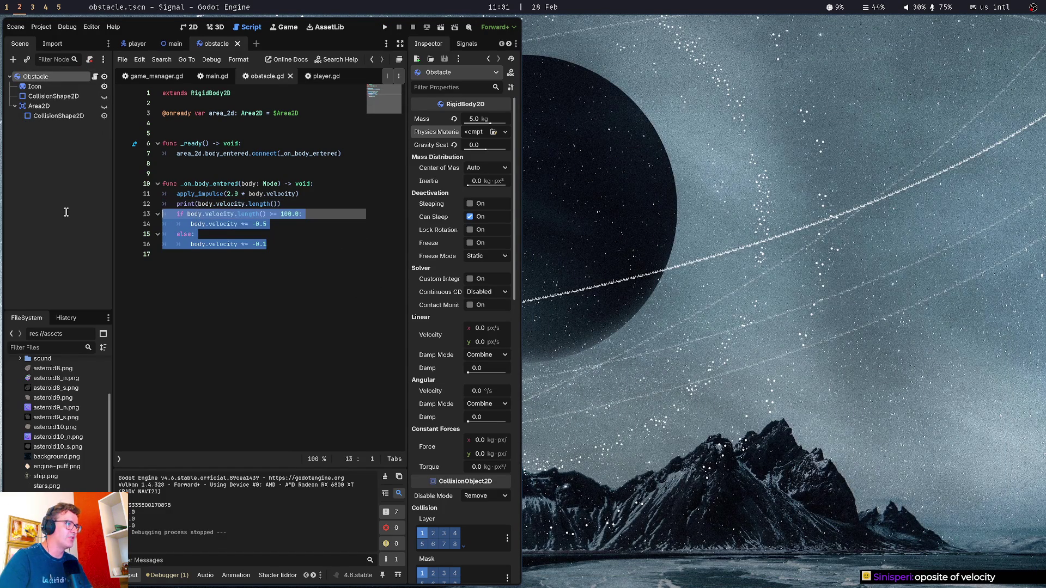
left_click(296, 244)
left_click(297, 199)
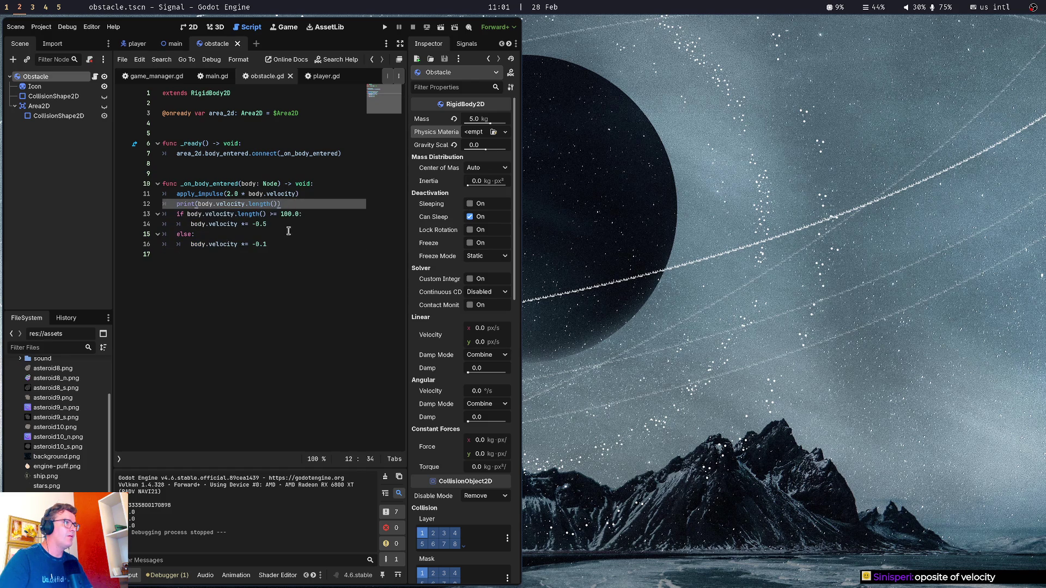
mouse_move(289, 245)
left_mouse_down()
mouse_move(132, 233)
mouse_move(128, 216)
mouse_move(131, 226)
left_mouse_up()
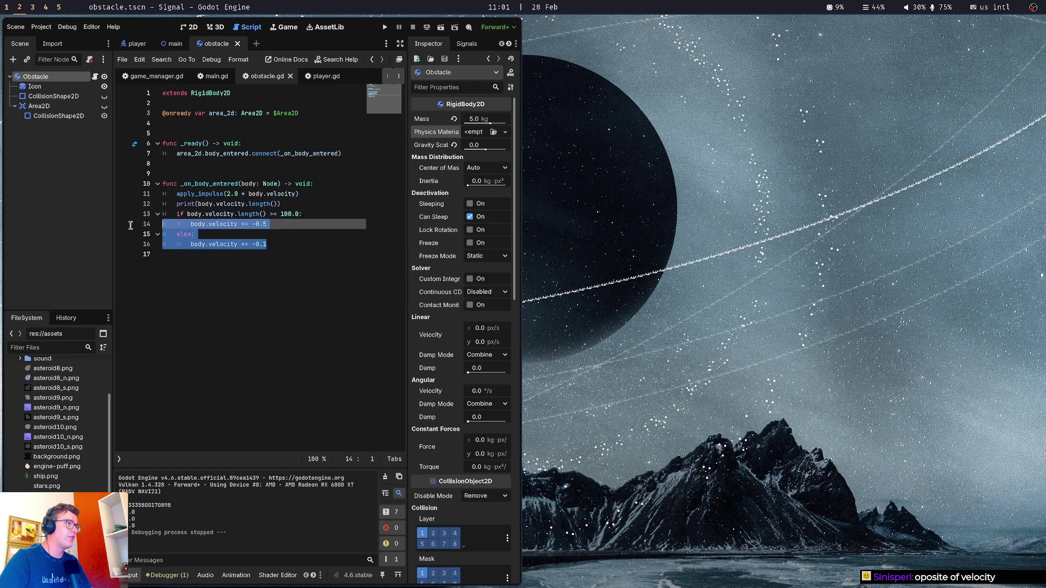
left_click(267, 215)
left_click(213, 224)
mouse_move(268, 224)
left_mouse_down()
mouse_move(241, 228)
mouse_move(270, 225)
mouse_move(252, 245)
left_mouse_up()
left_click(252, 224)
left_click(271, 244)
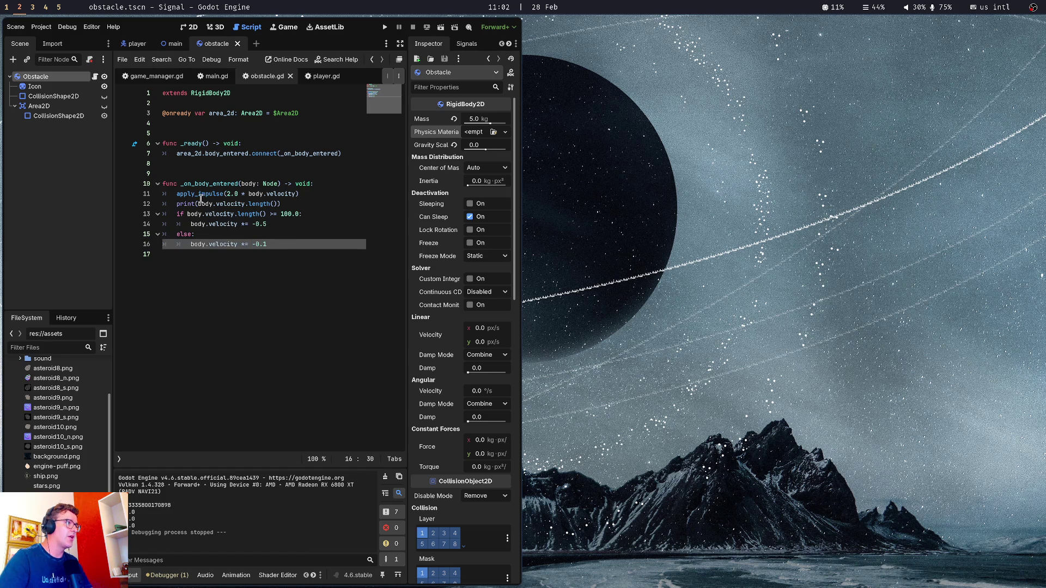
double_click(201, 196)
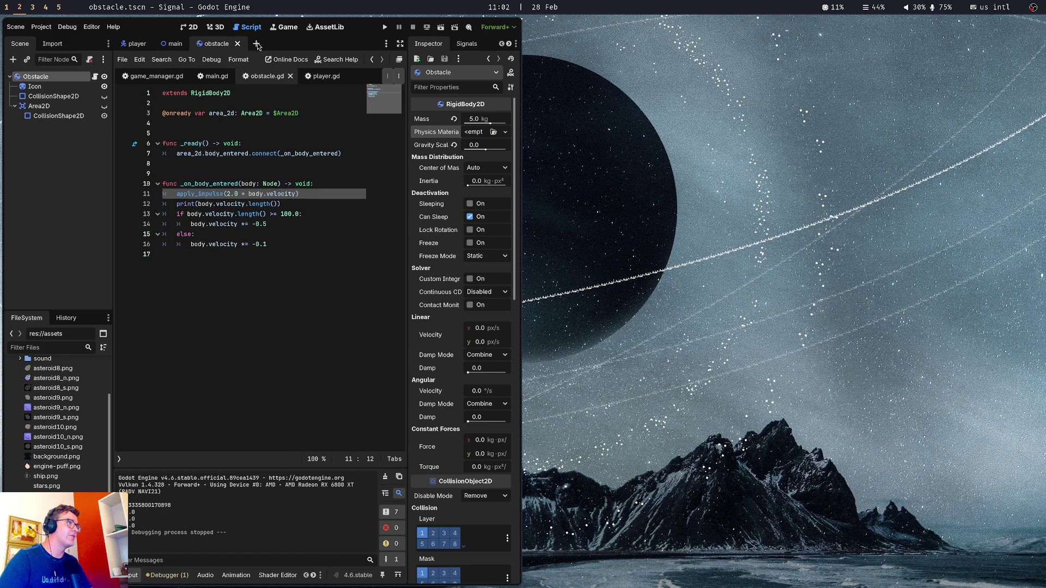
left_click(261, 193)
double_click(260, 194)
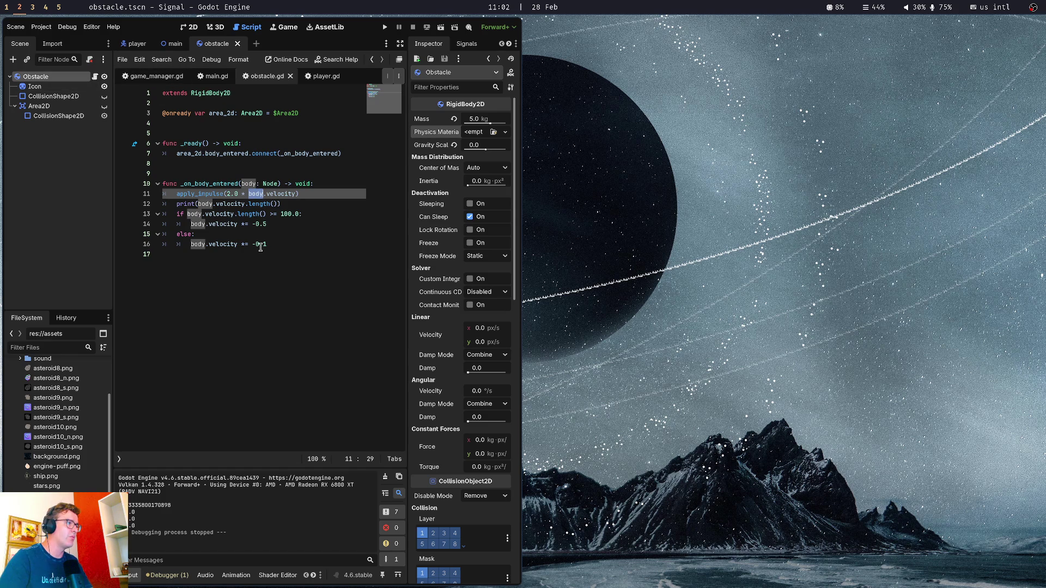
Inspect the -0.5 velocity line and the velocity length() call in the if condition
left_click(281, 224)
left_click(311, 191)
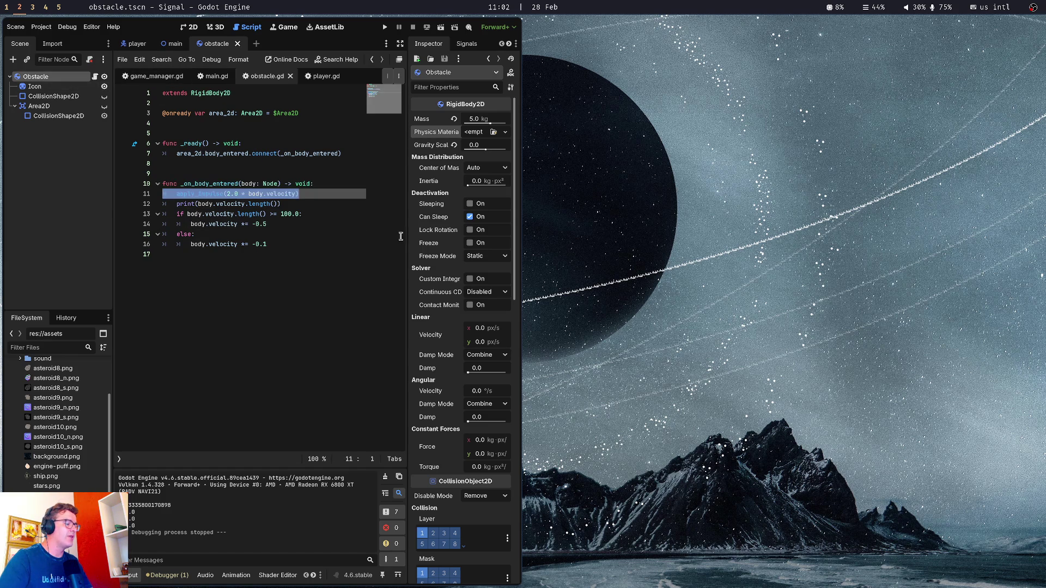
left_click(359, 280)
left_click(336, 235)
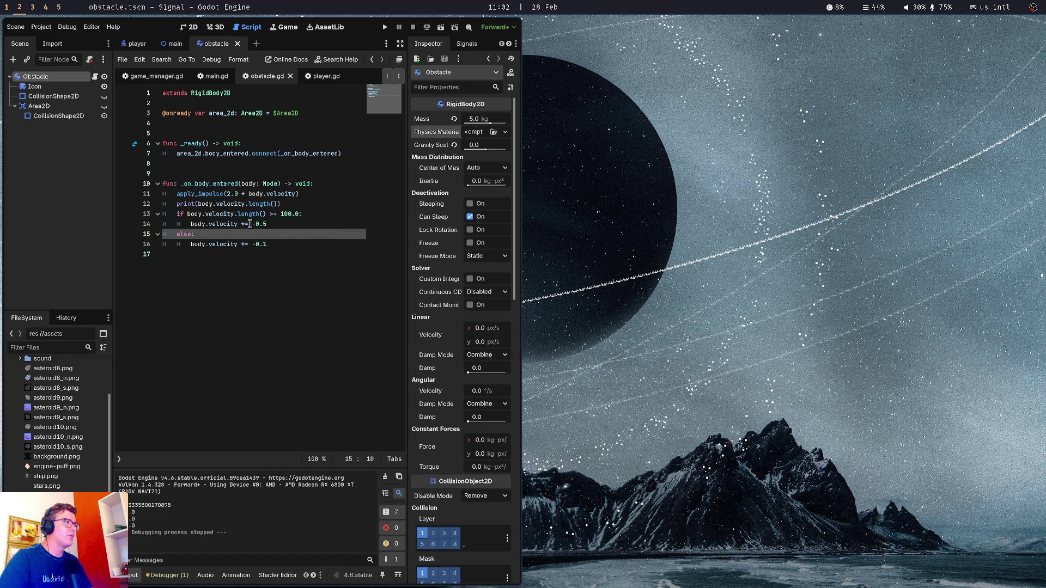
left_click(251, 224)
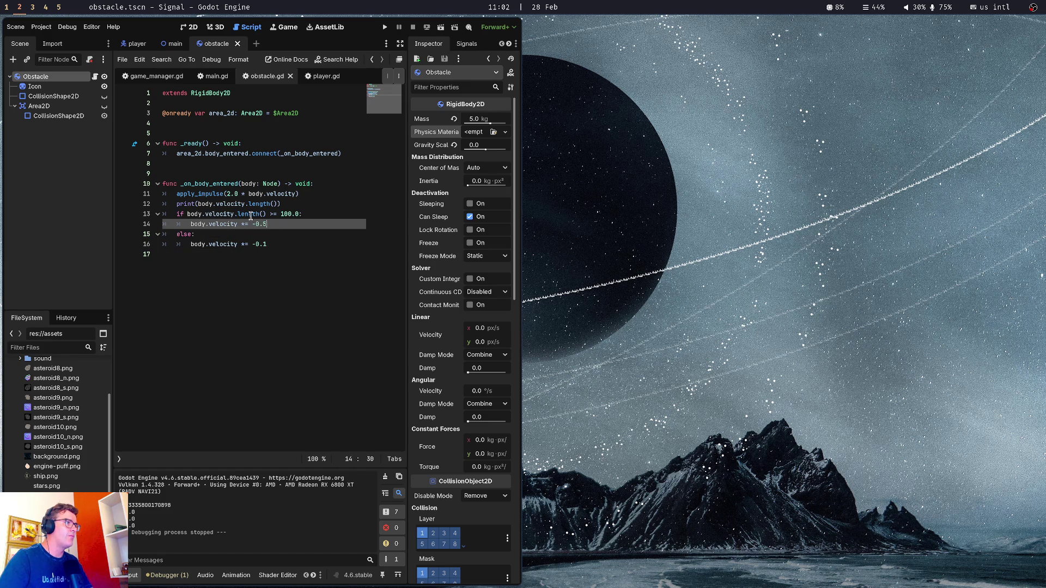
left_click_drag(202, 214, 266, 216)
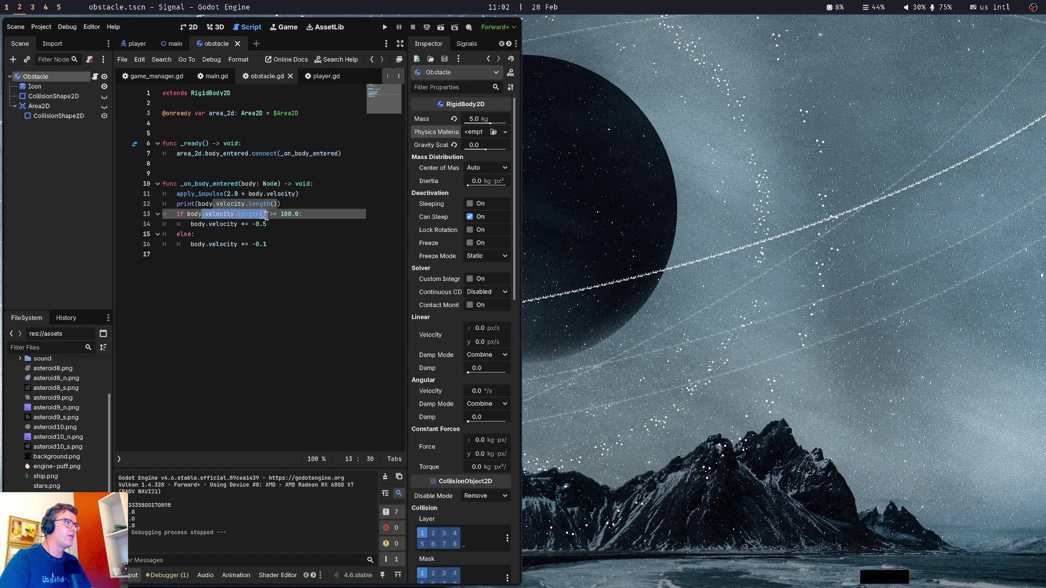
left_click(266, 215)
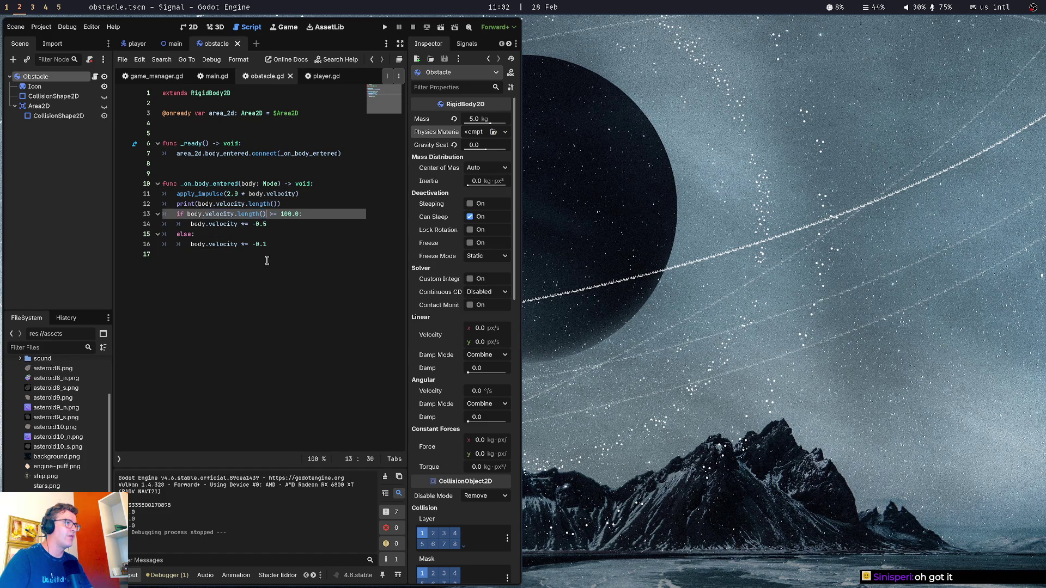
Check the -0.1 multiplier, then type lerp(-0.1, -0.8, body.velocity…) into the print line
left_click_drag(270, 245, 248, 245)
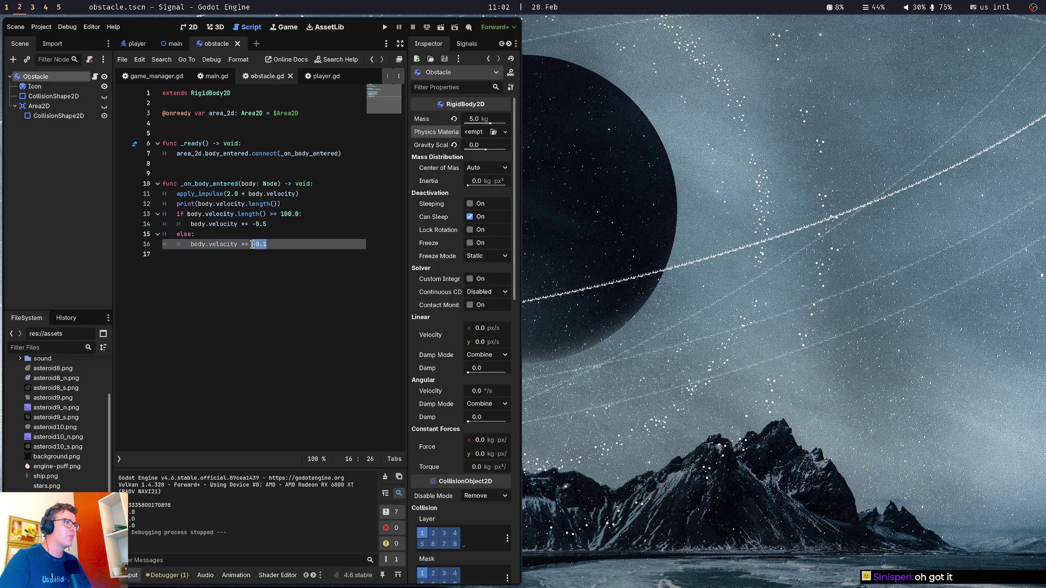
left_click(254, 262)
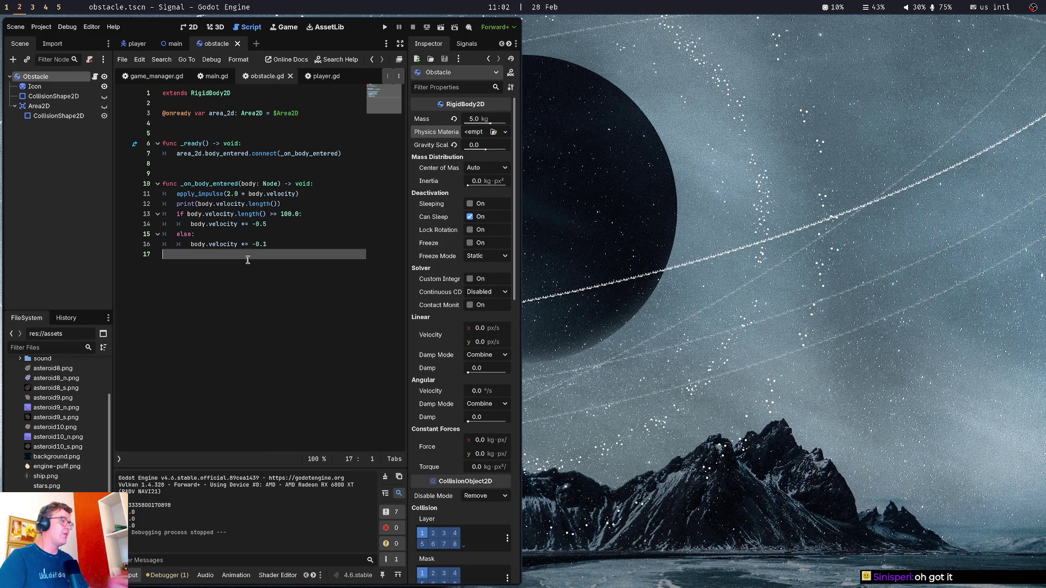
left_click(294, 204)
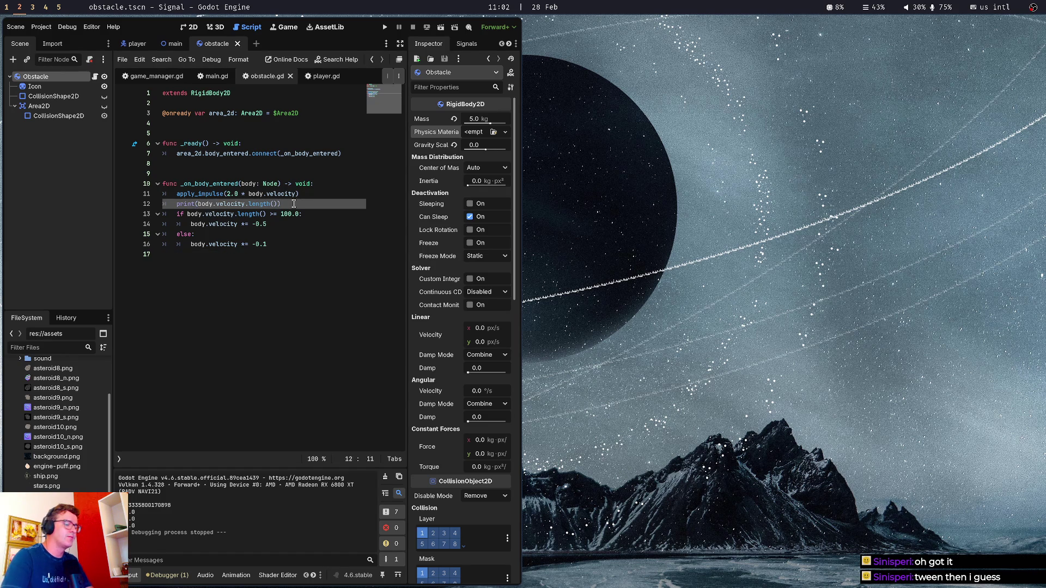
type("lerp(")
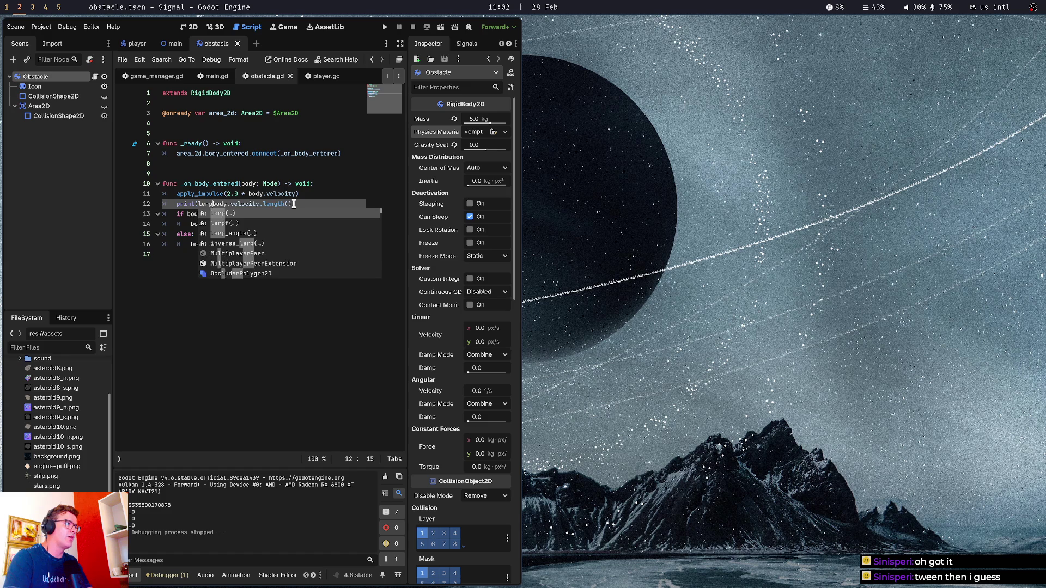
type("-0.1, ")
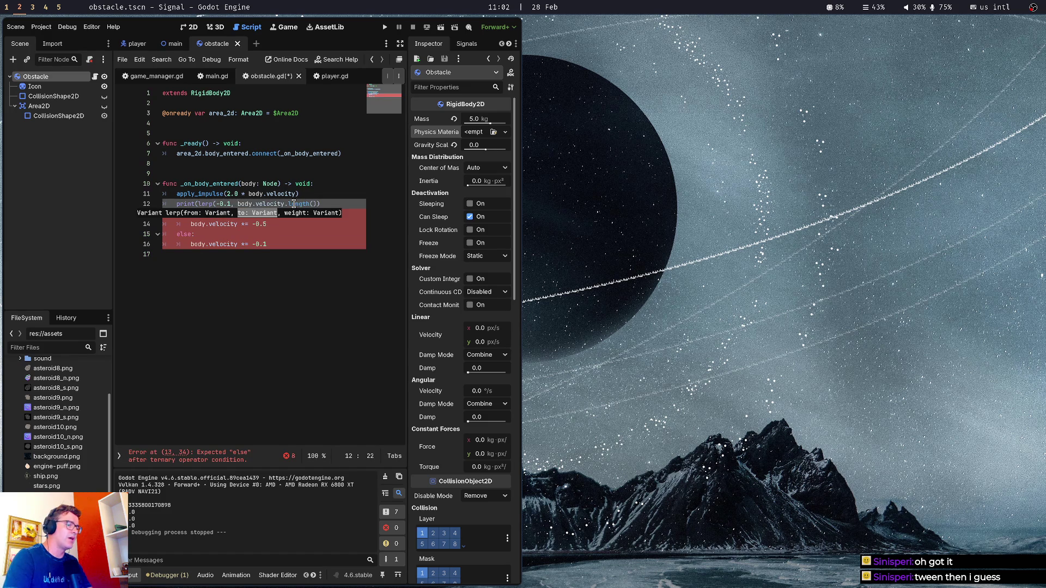
type("-0.")
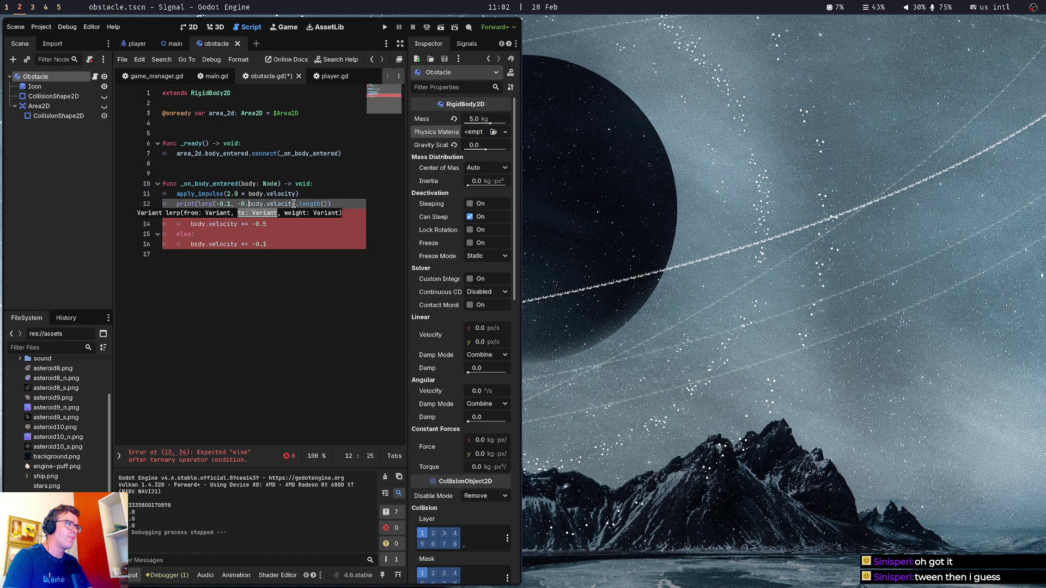
type("8, body.velocity")
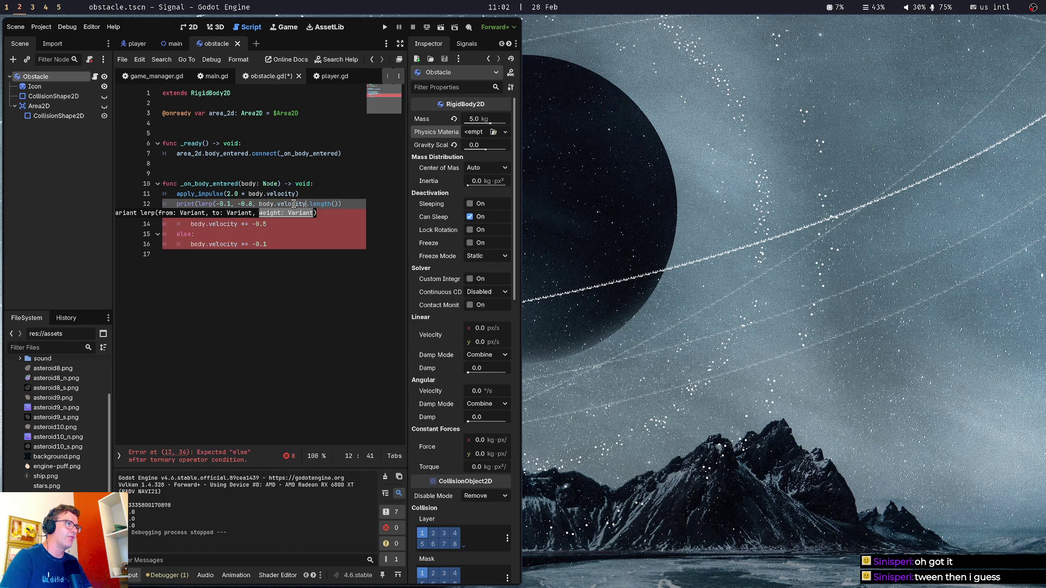
type("no")
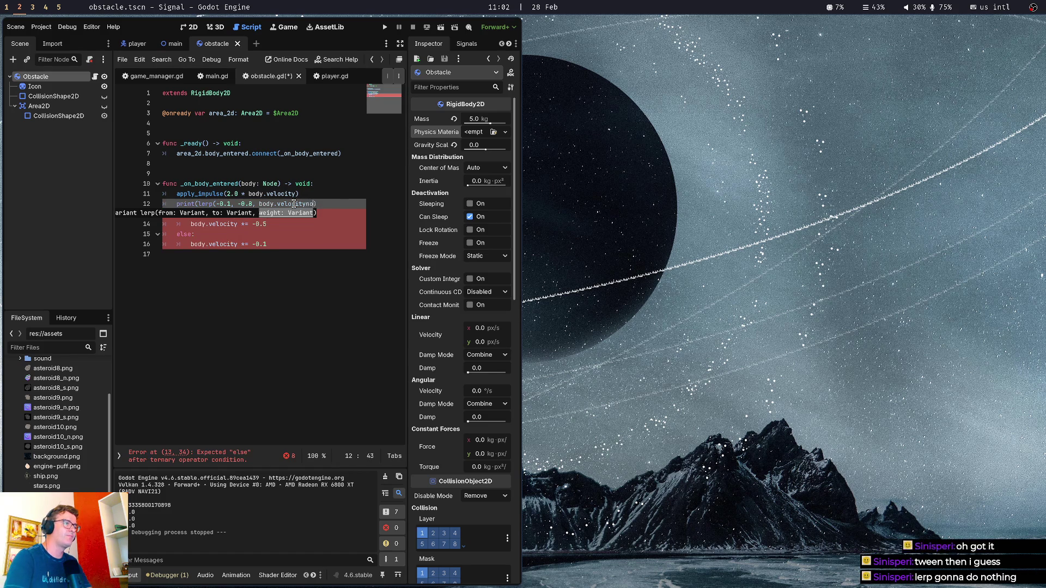
Complete line 12 as print(lerp(-0.1, -0.8, body.velocity.normalise())), save, and run the game
key("BackSpace")
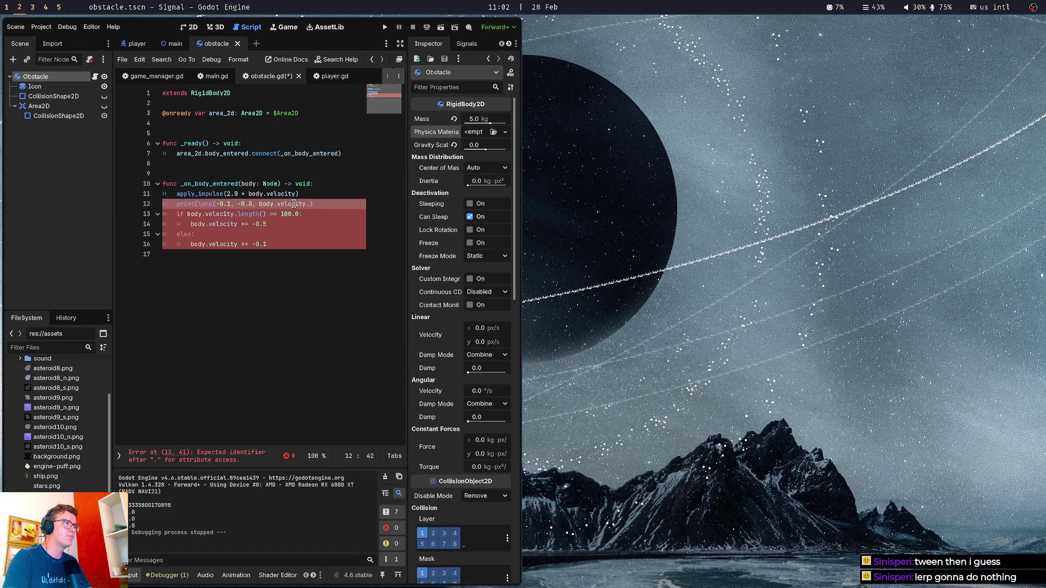
type("normalise()")
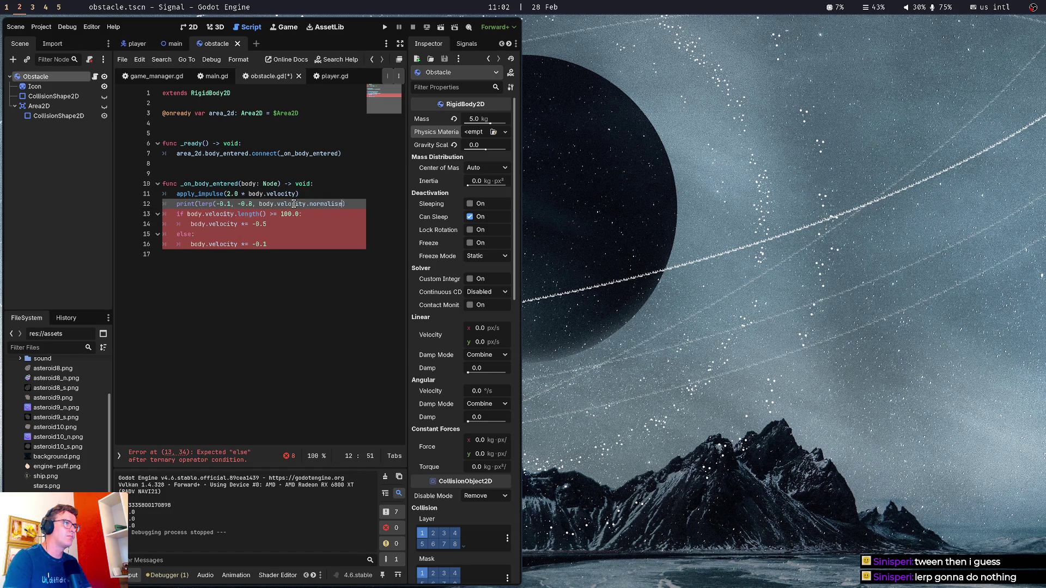
key("ctrl+s")
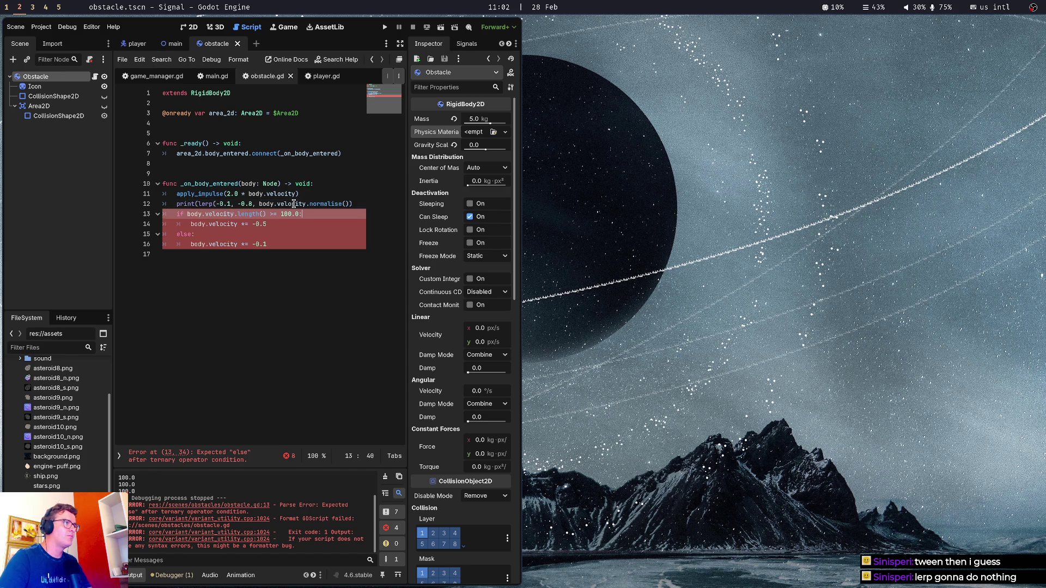
key("Right")
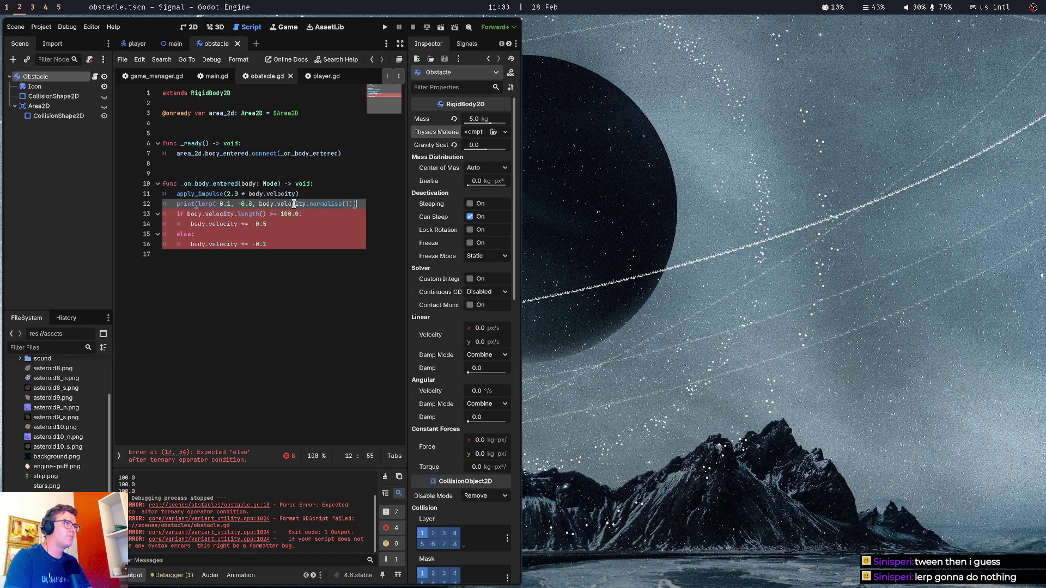
key("F5")
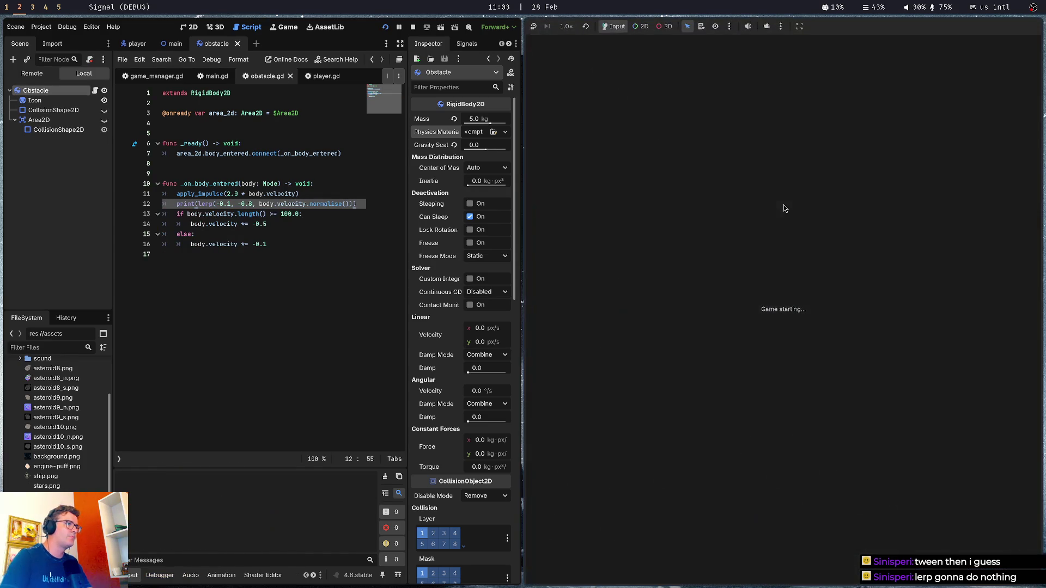
Fly the ship, then change normalise() to normal() and rerun the game
key("w")
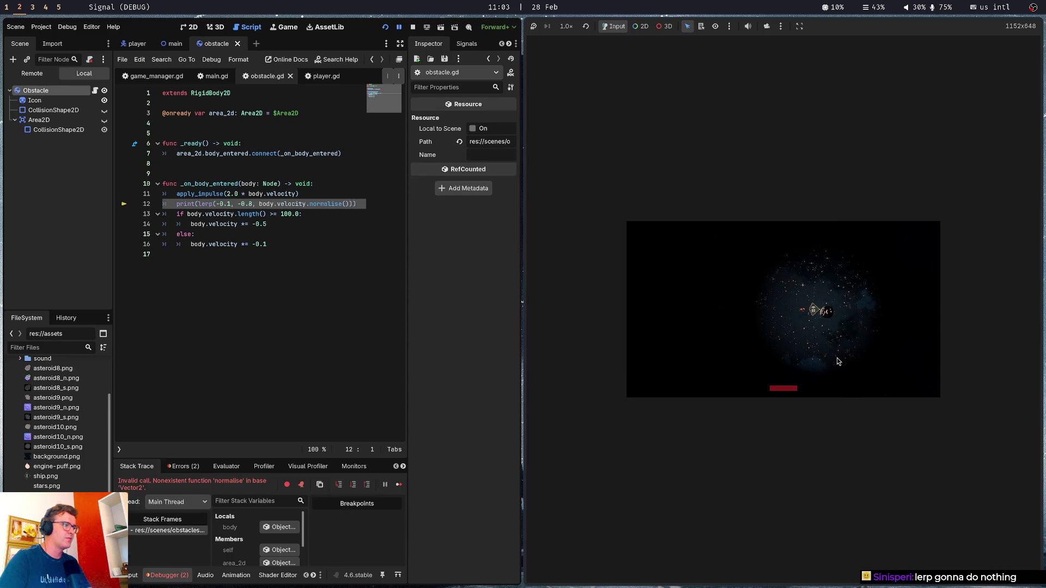
left_click(344, 204)
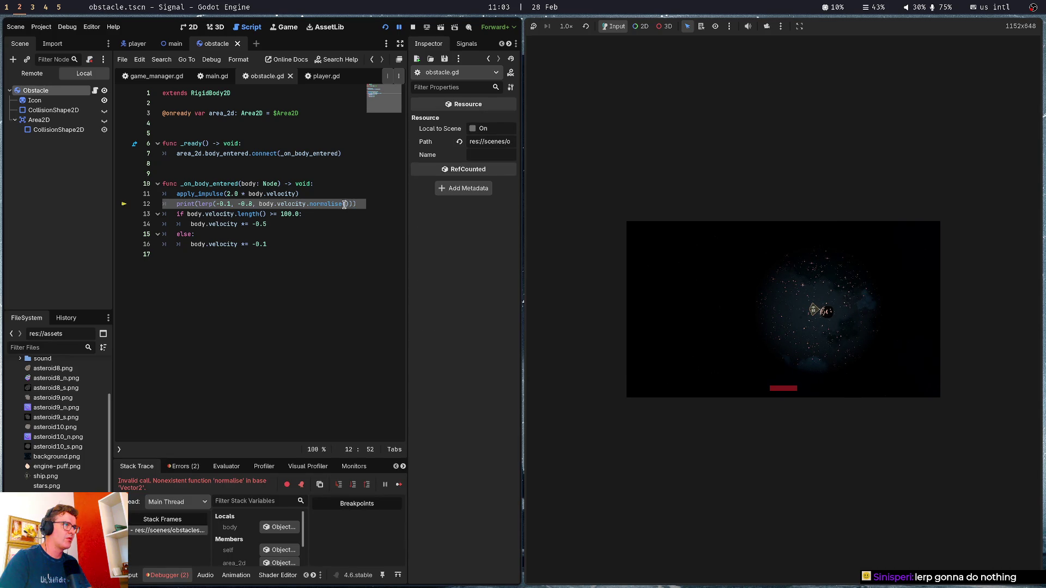
key("BackSpace")
key("BackSpace")
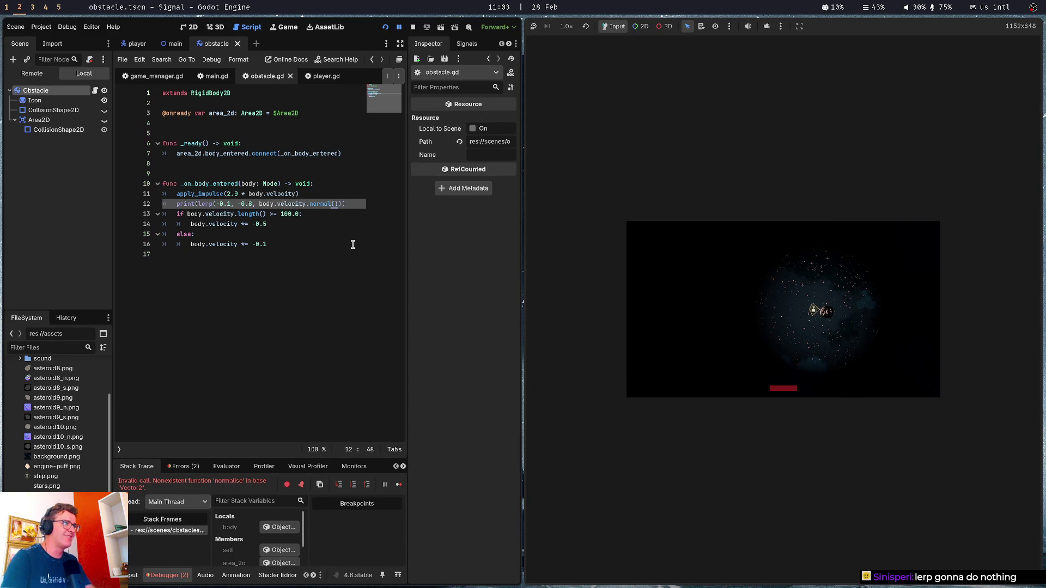
key("F5")
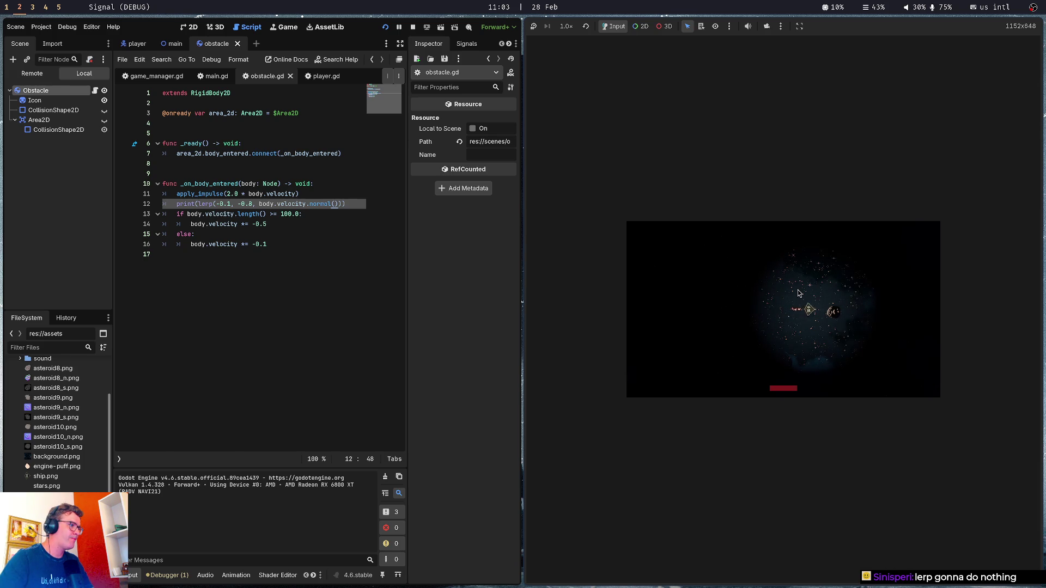
Replace normal() with normalized() on line 12 of obstacle.gd
left_click(285, 203)
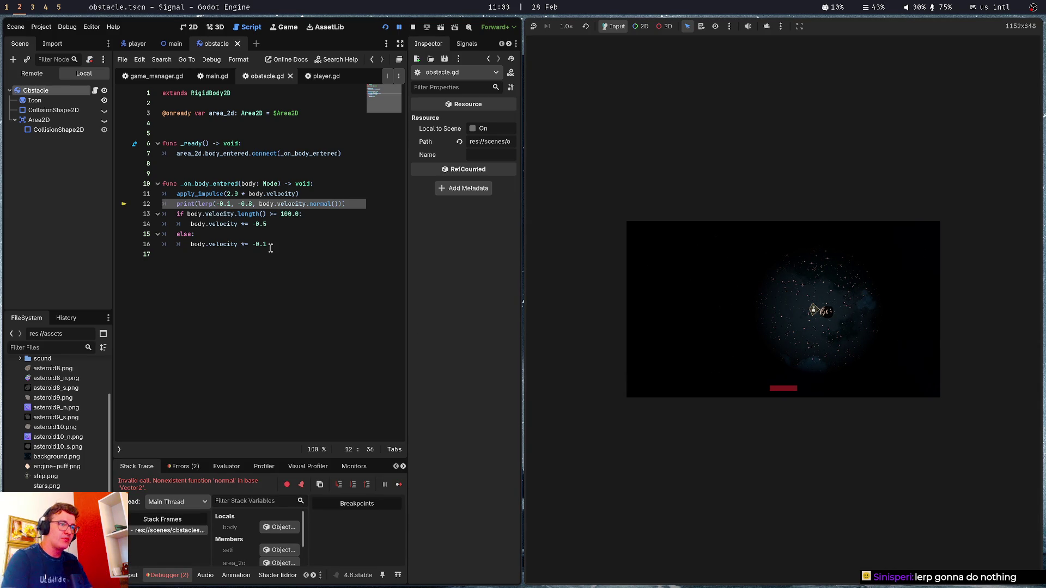
key("super+1")
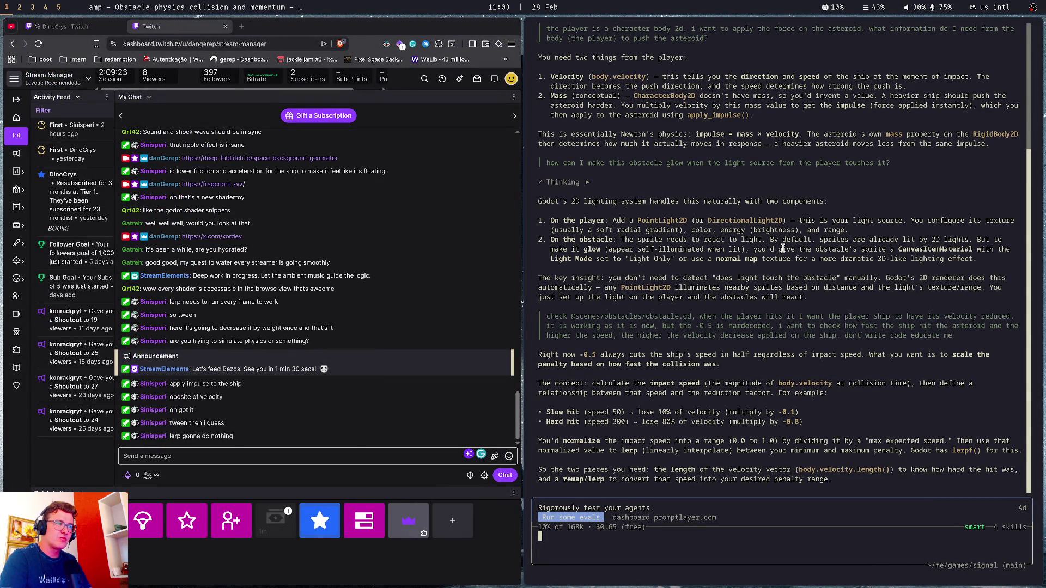
key("super+2")
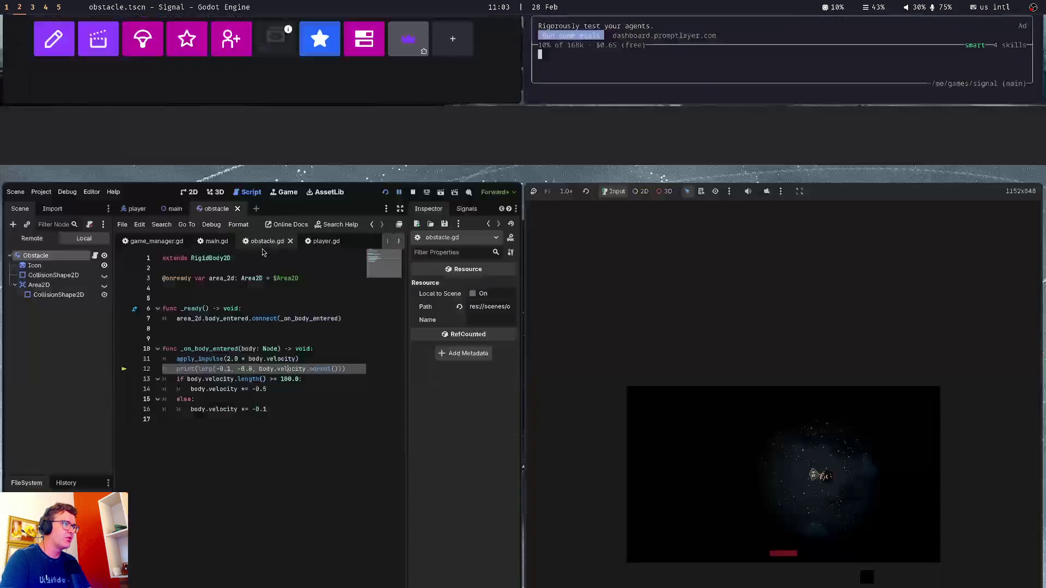
key("ctrl+shift+Right")
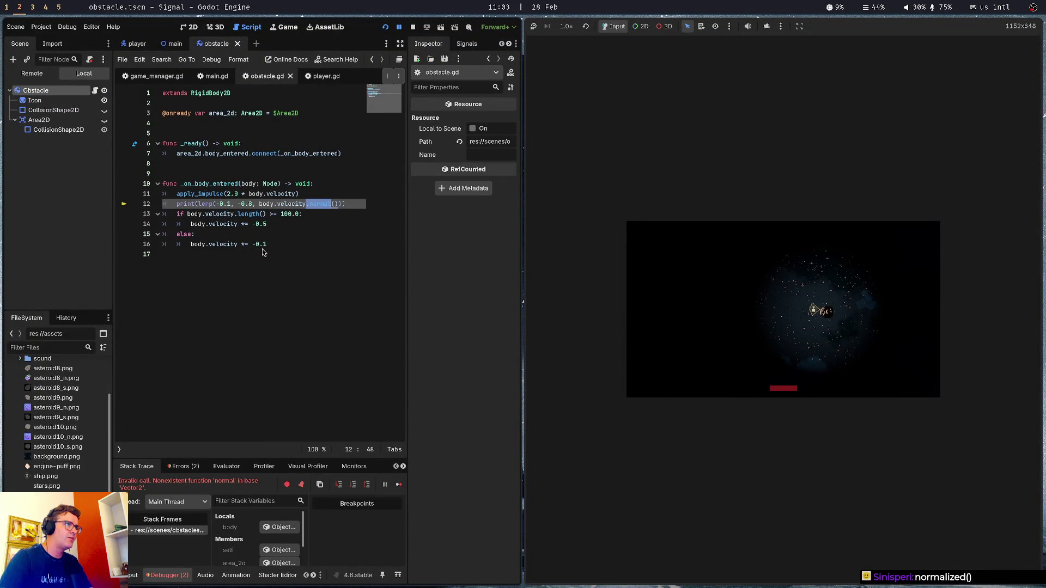
key("shift+Right")
key("BackSpace")
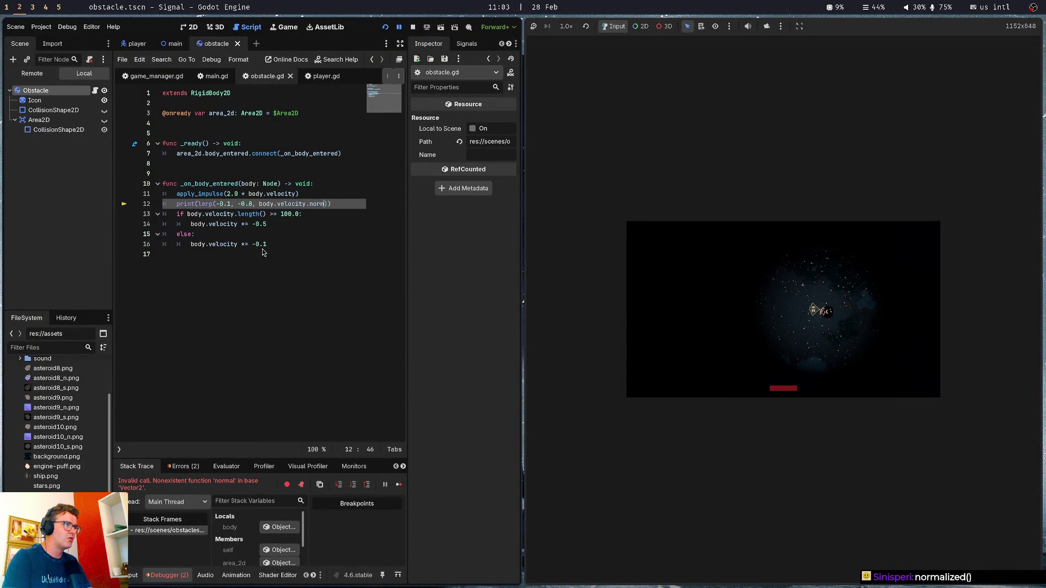
type("zed()")
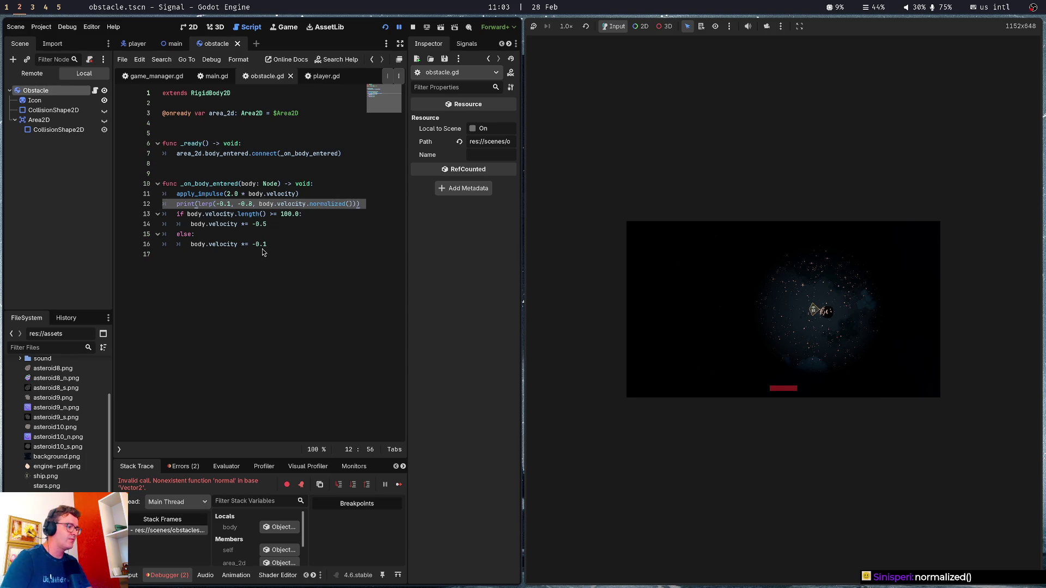
left_click(276, 237)
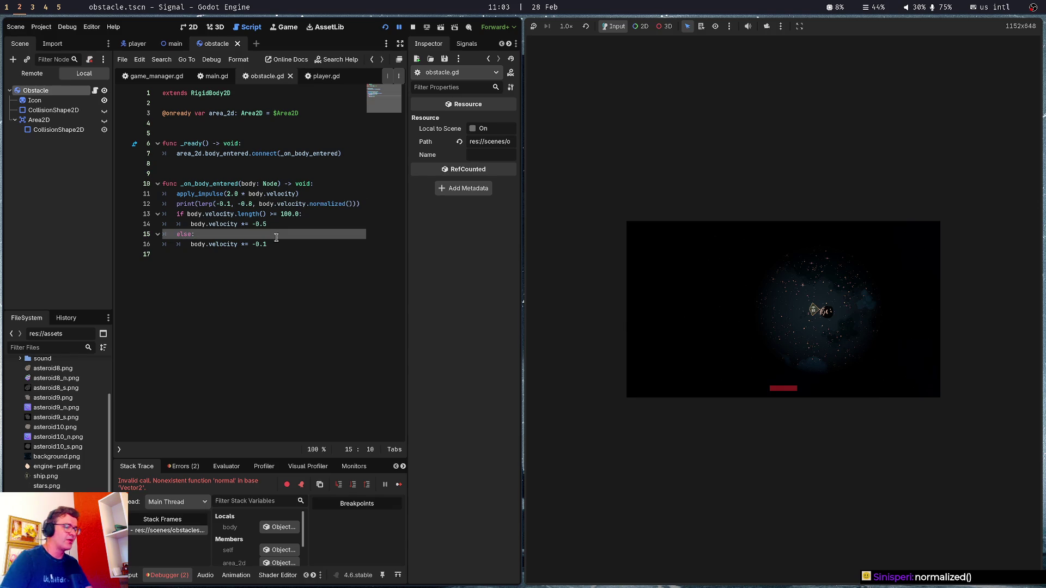
Change the lerp arguments to 1 and 8 and rerun the game
key("F5")
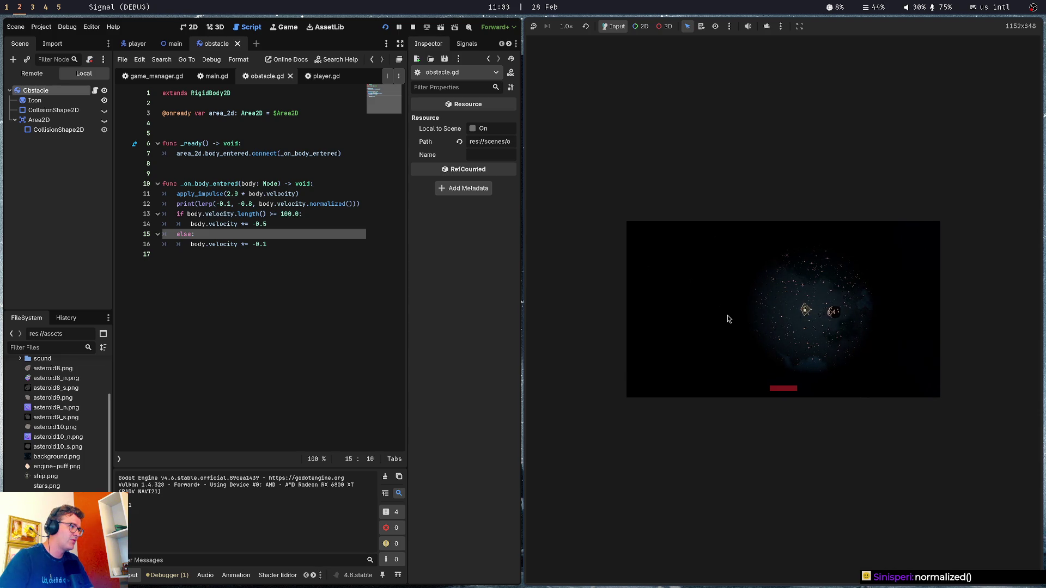
double_click(243, 205)
left_click(222, 204)
key("BackSpace")
key("BackSpace")
key("Delete")
key("Right")
key("Right")
key("Right")
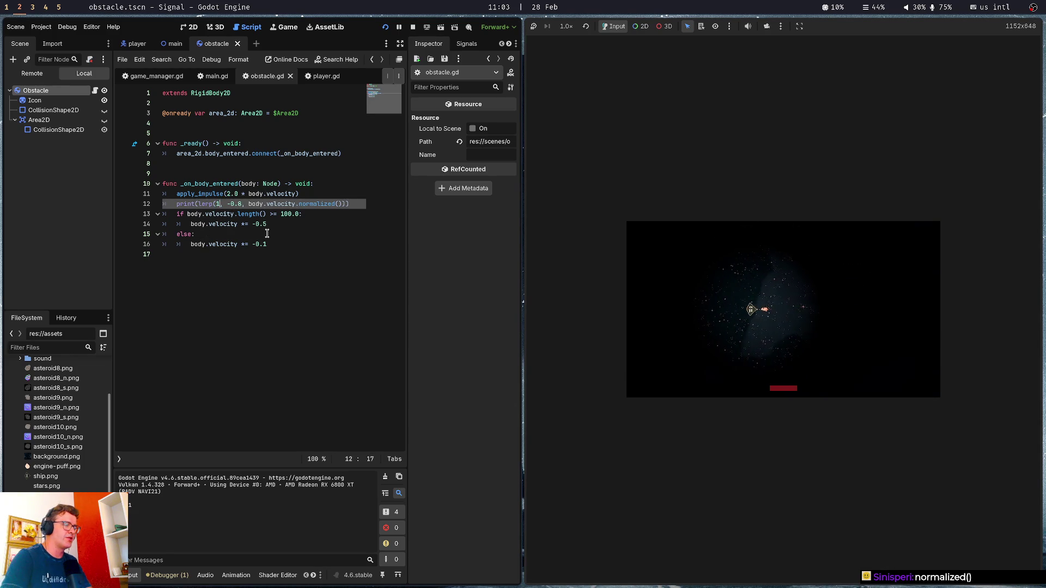
key("BackSpace")
key("BackSpace")
key("Delete")
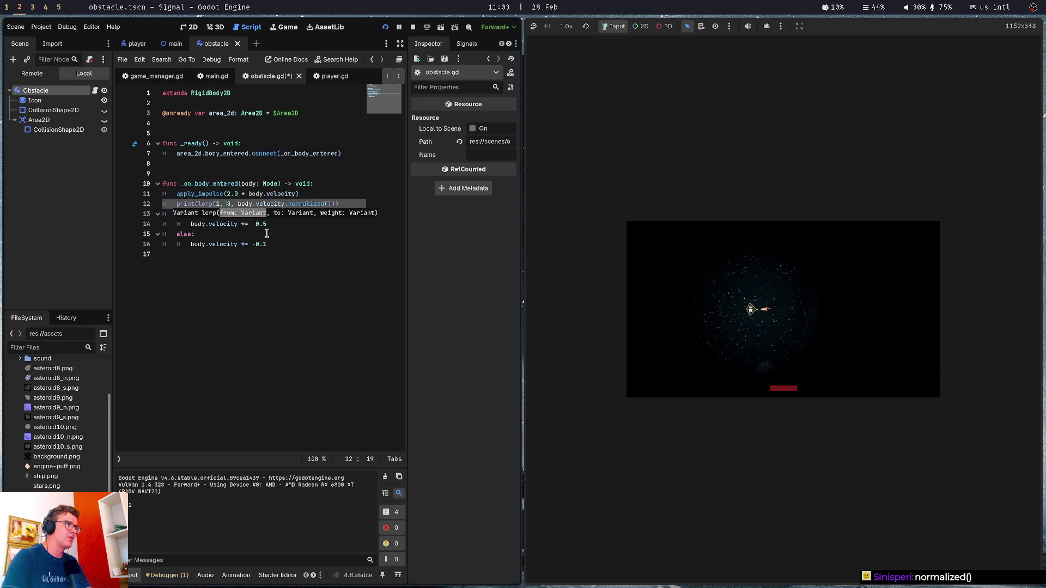
type("0")
key("BackSpace")
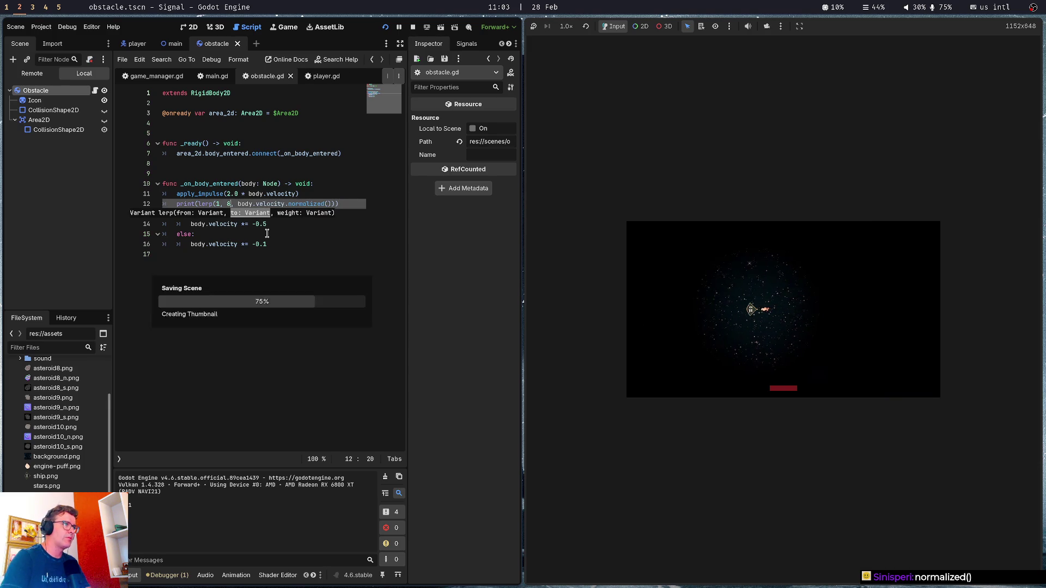
left_click(333, 327)
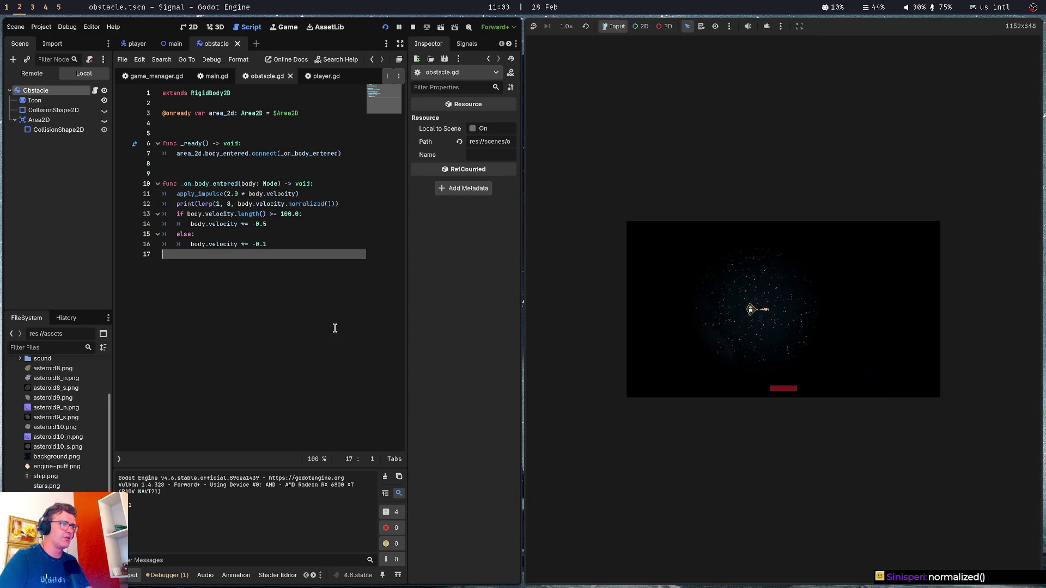
key("F5")
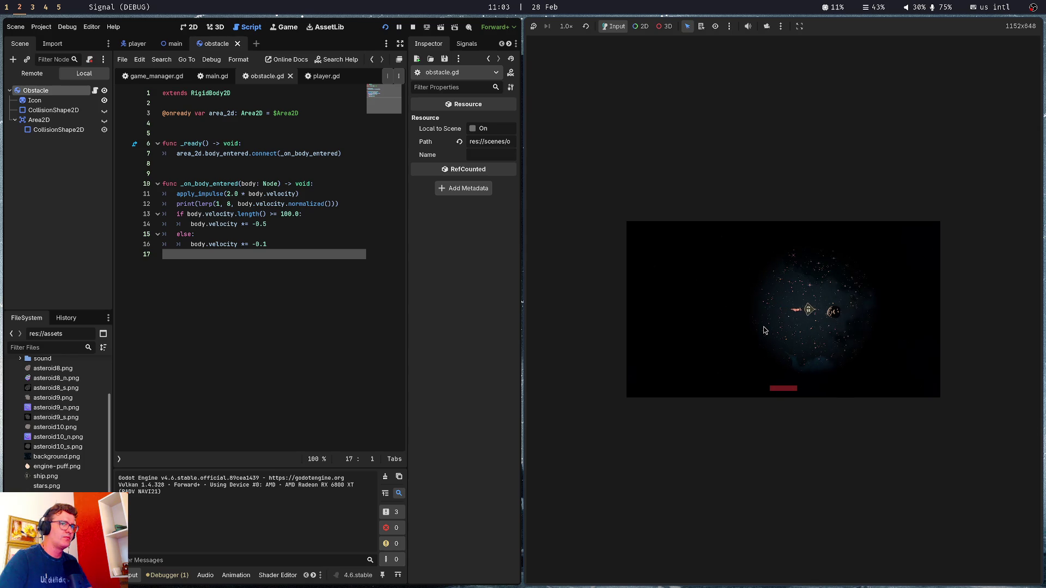
Stop the game and delete the normalized() call from line 12
left_click(293, 203)
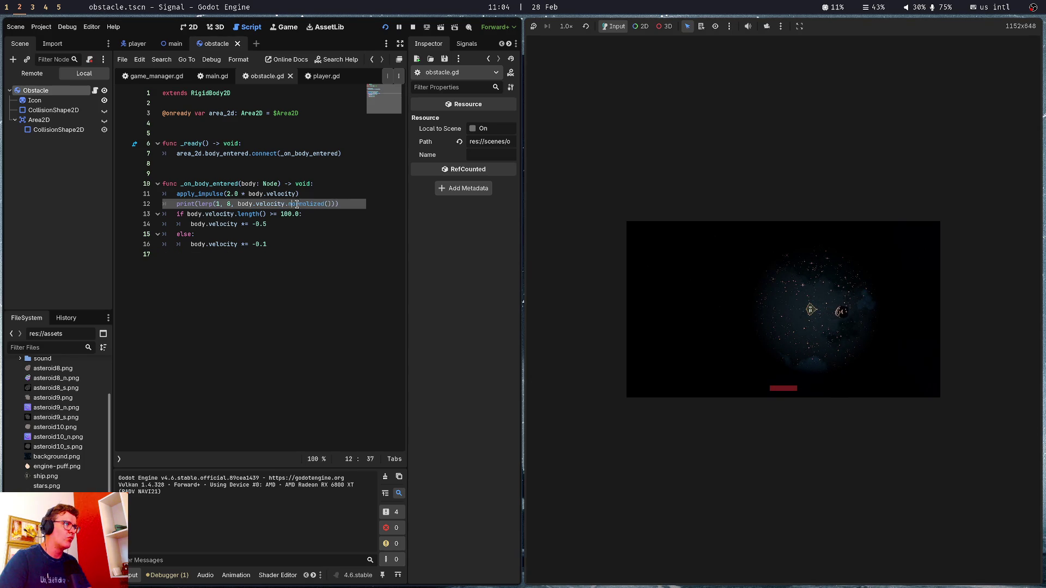
key("F8")
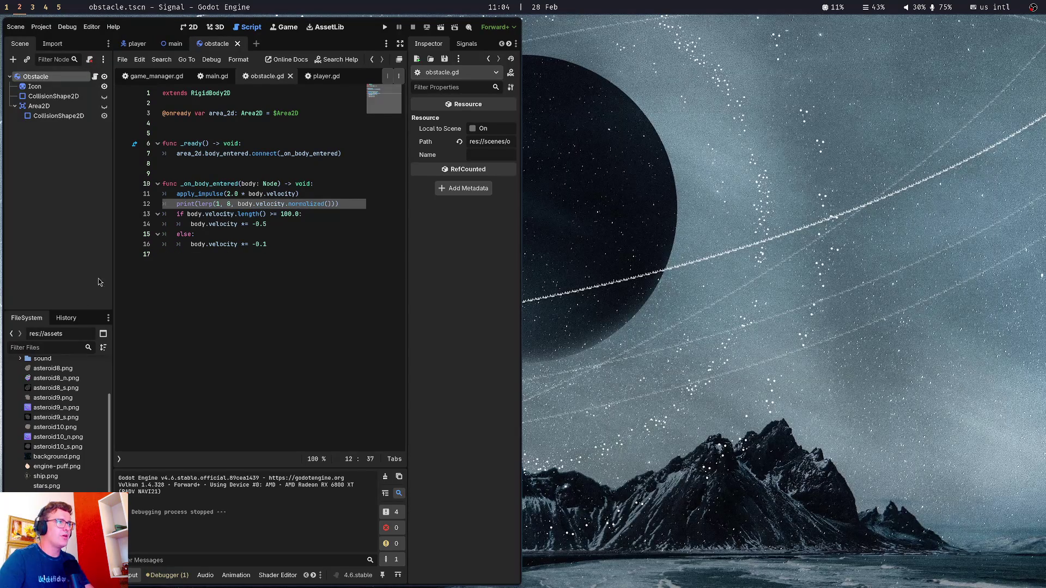
left_click(352, 211)
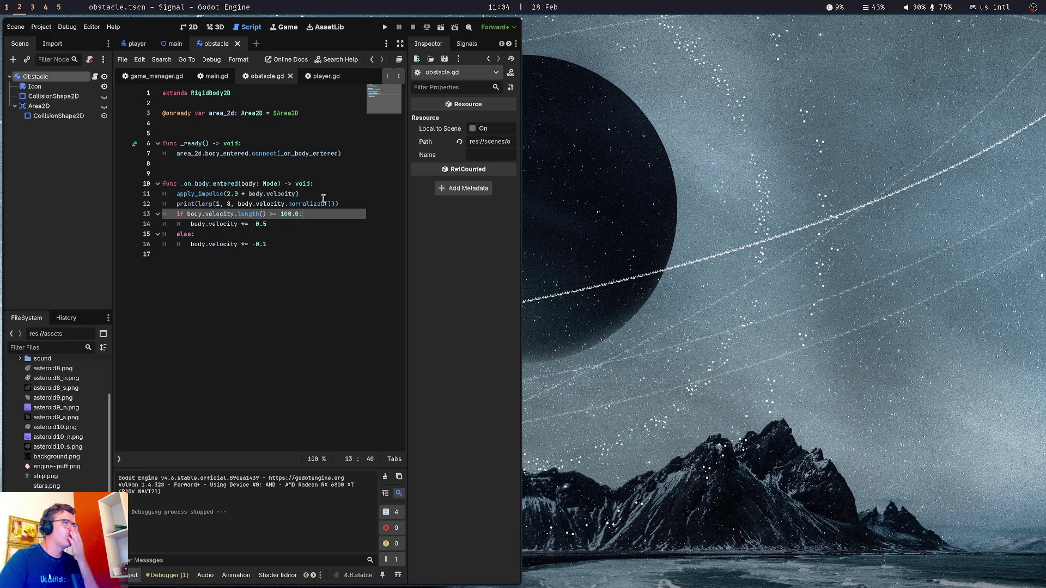
left_click_drag(287, 204, 338, 204)
key("BackSpace")
type("length")
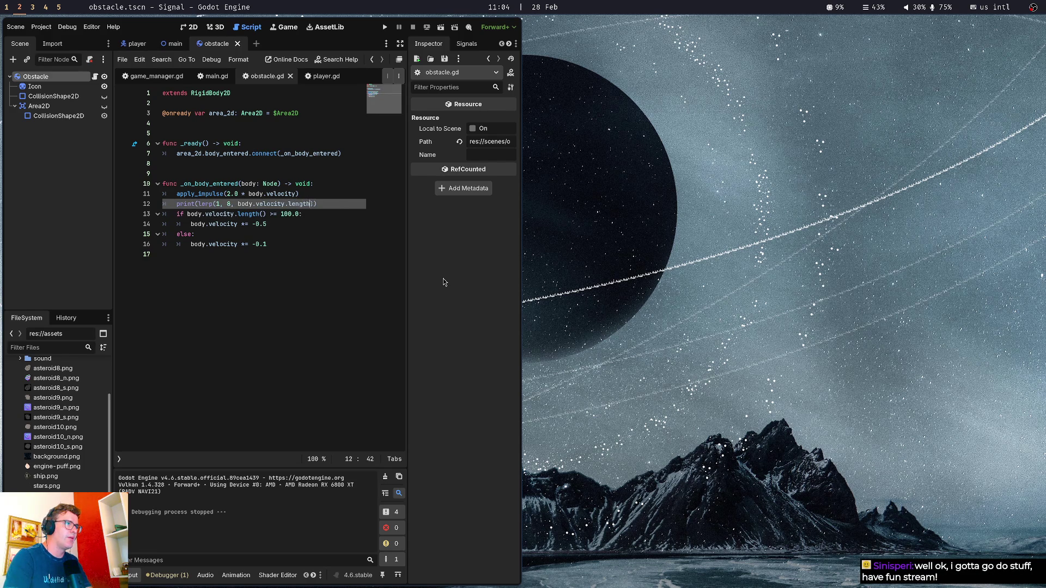
Use length() on velocity, run the game, and crash the ship into the asteroid
type("()")
key("F5")
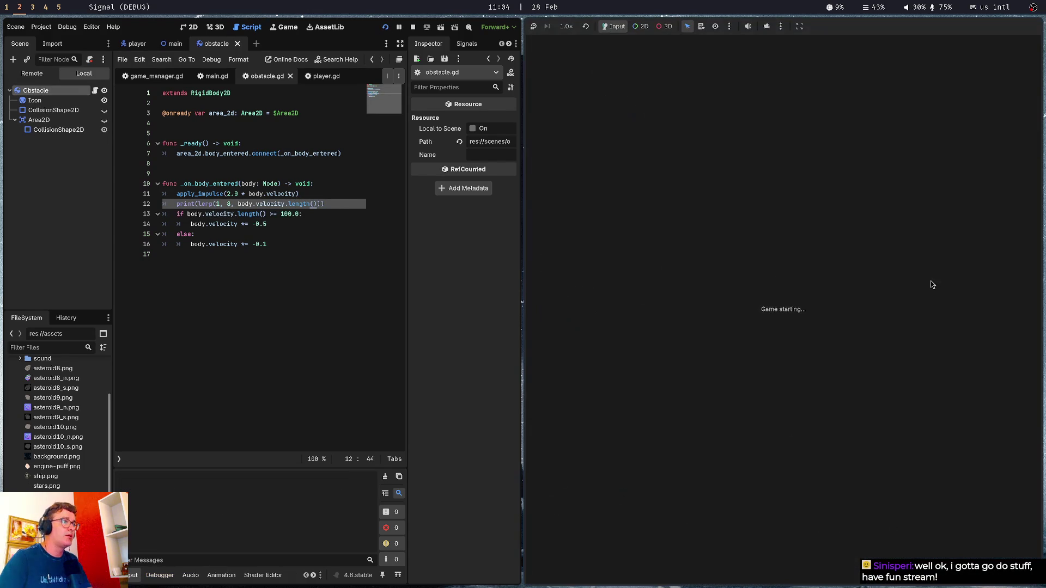
key("w")
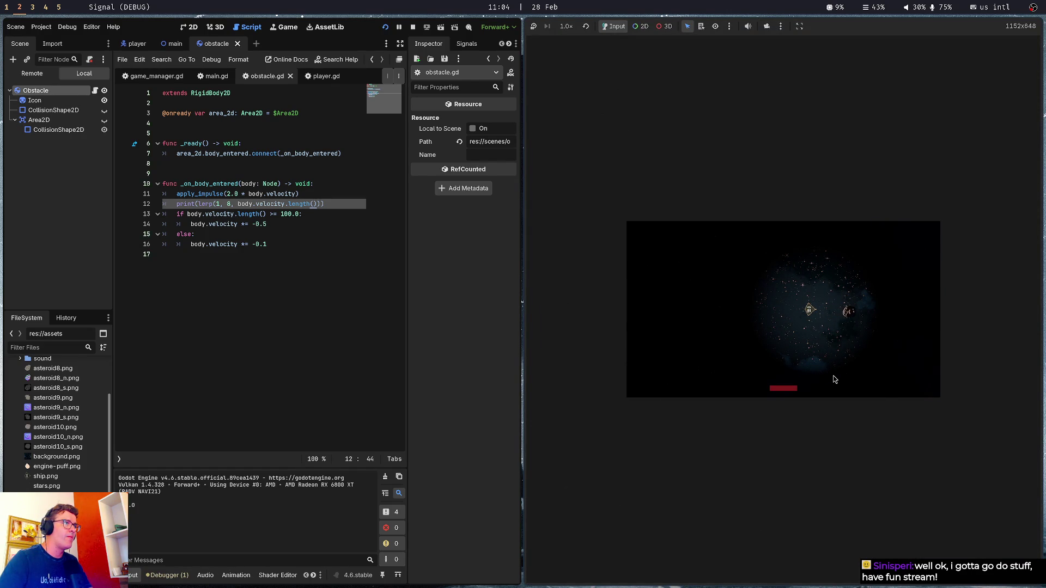
key("w")
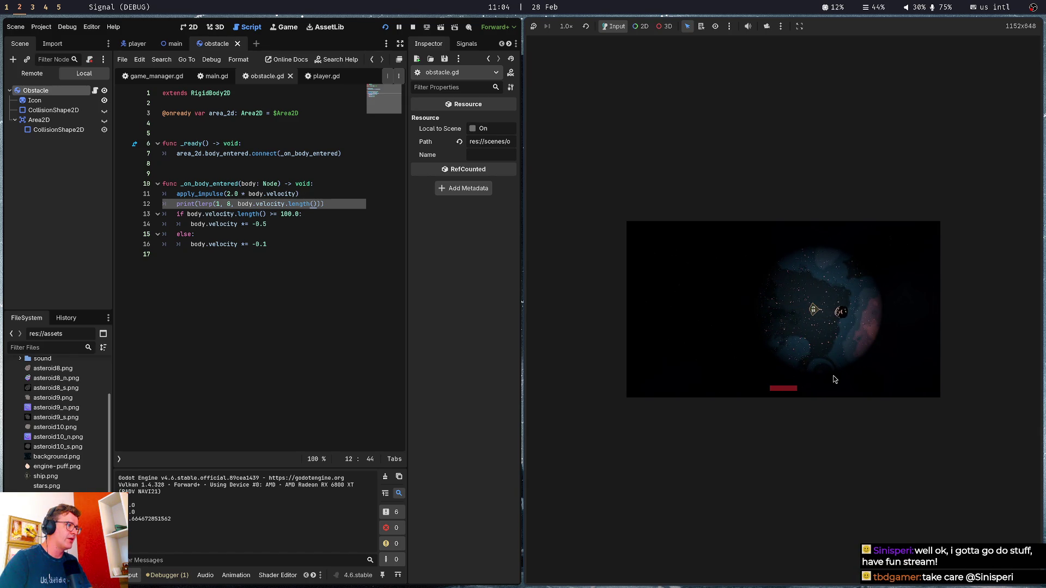
left_click(219, 203)
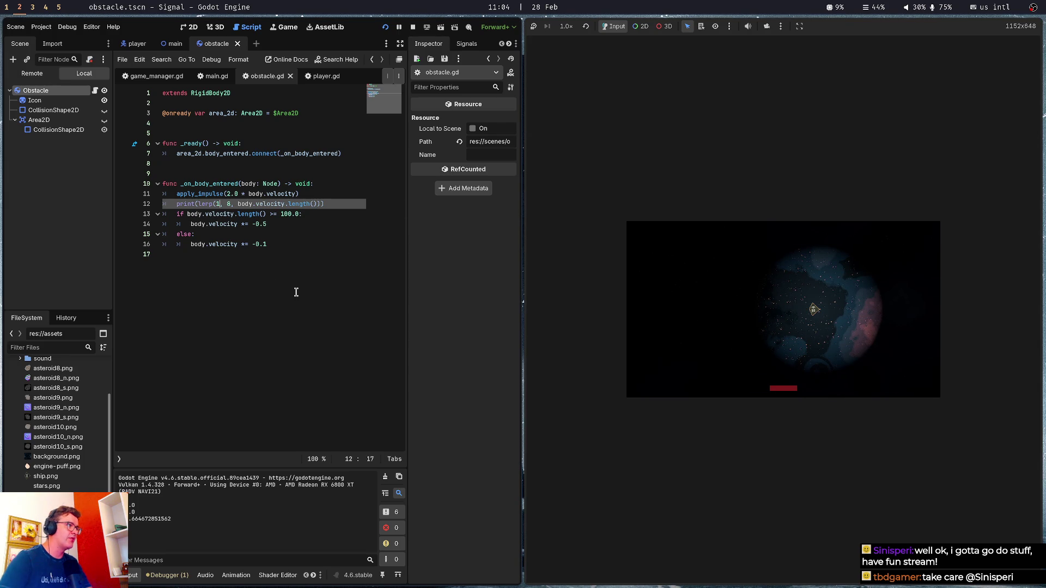
Set lerp's arguments to -0.1 and -0.8 on line 12 and rerun the game
key("BackSpace")
type("-0.1")
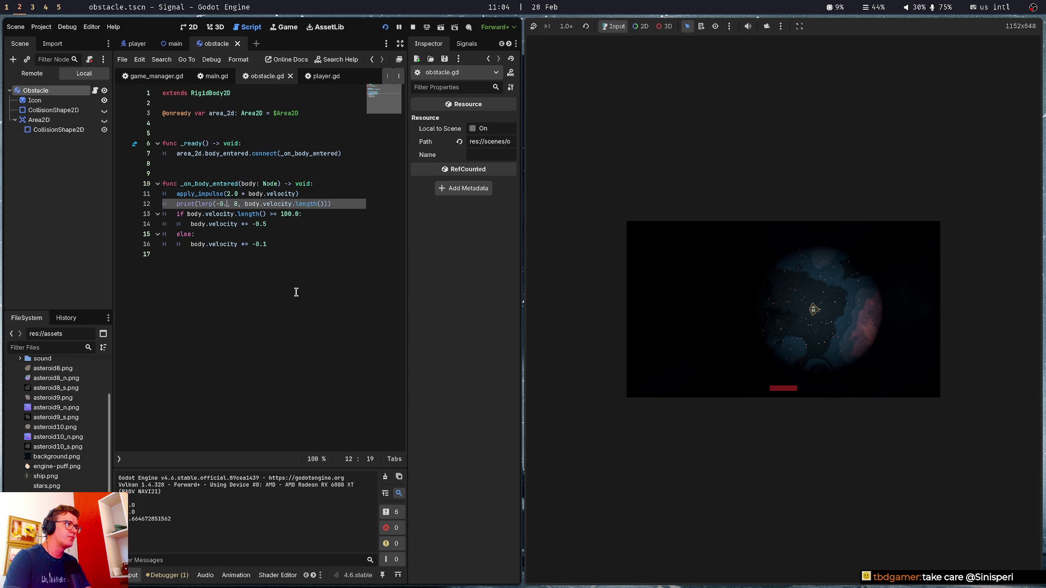
key("Right")
key("Delete")
type("-0.89")
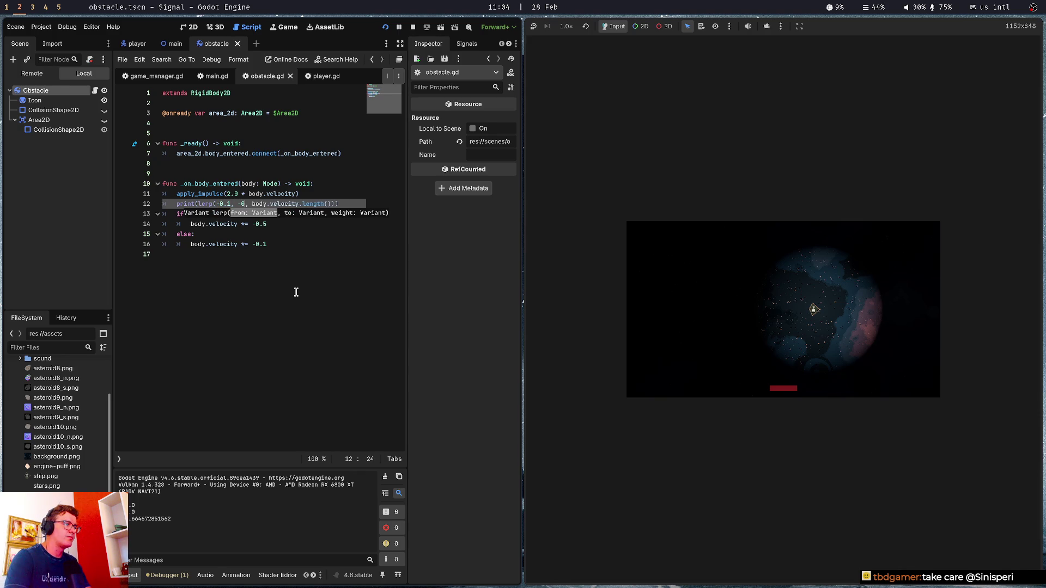
key("BackSpace")
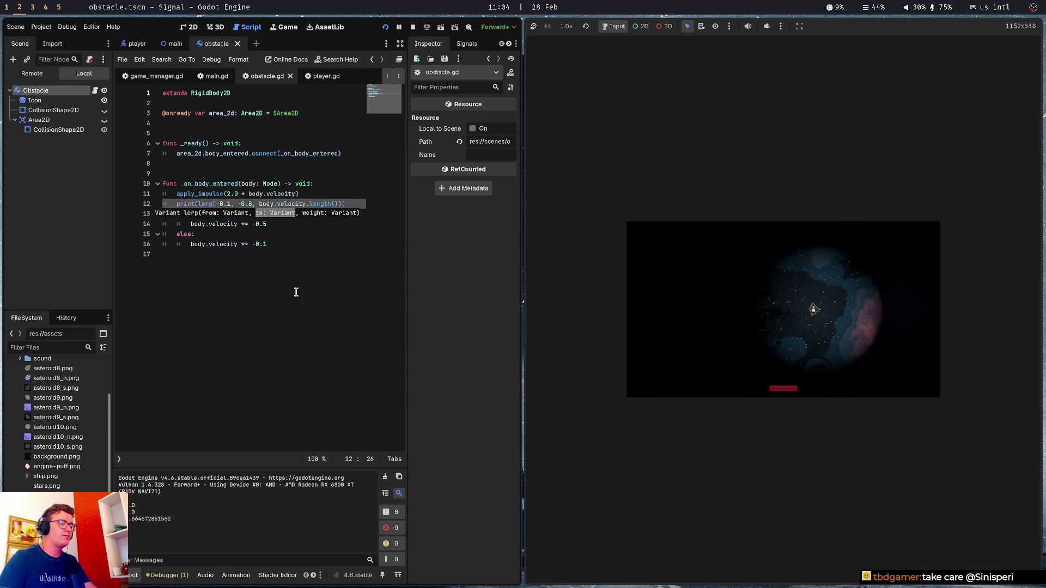
left_click(296, 292)
key("F5")
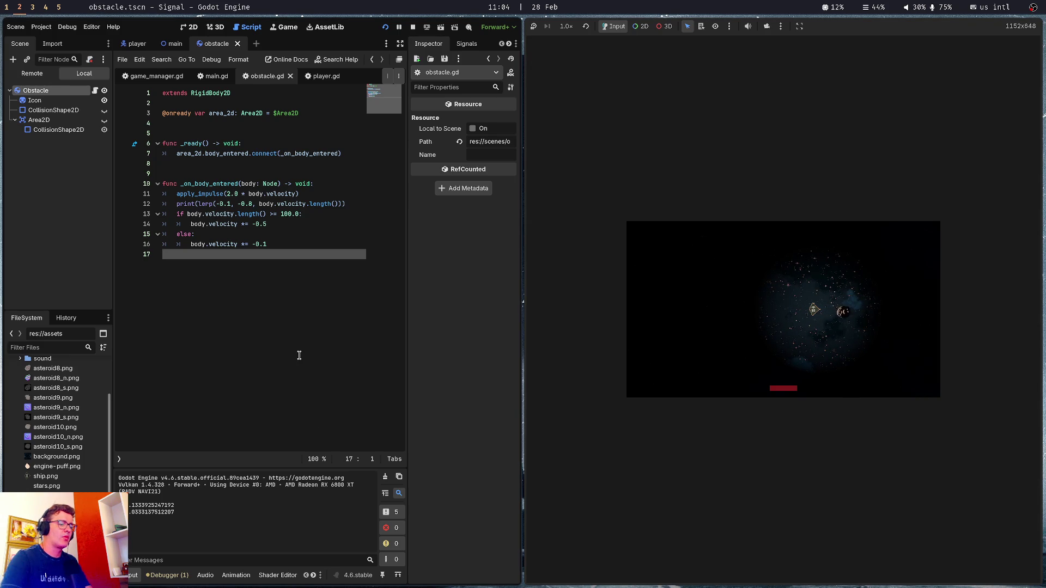
key("super+1")
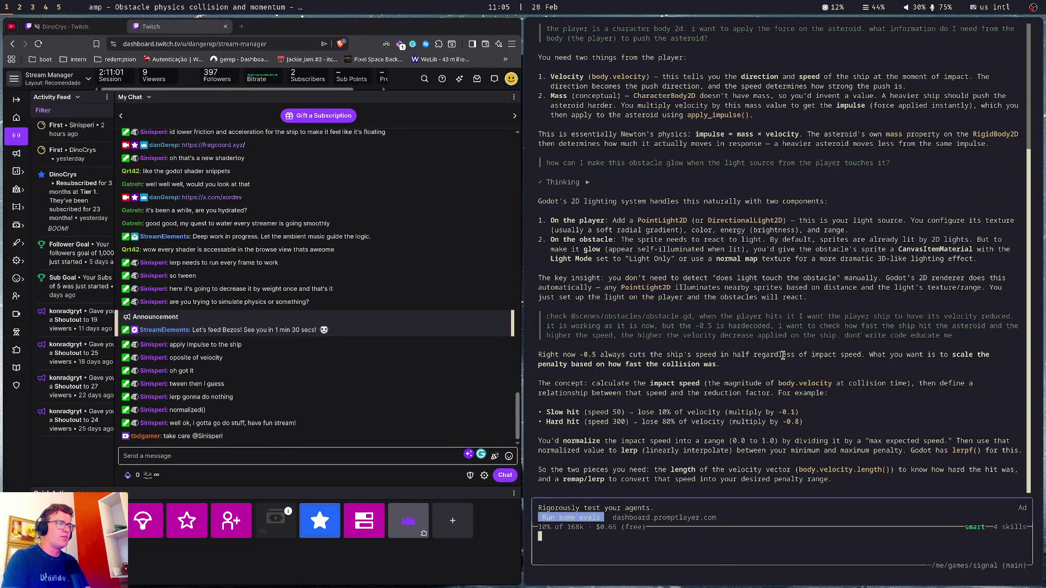
Copy the lerp(-0.1, -0.8, body.velocity.length()) call from line 12 of obstacle.gd over to Amp
key("super+2")
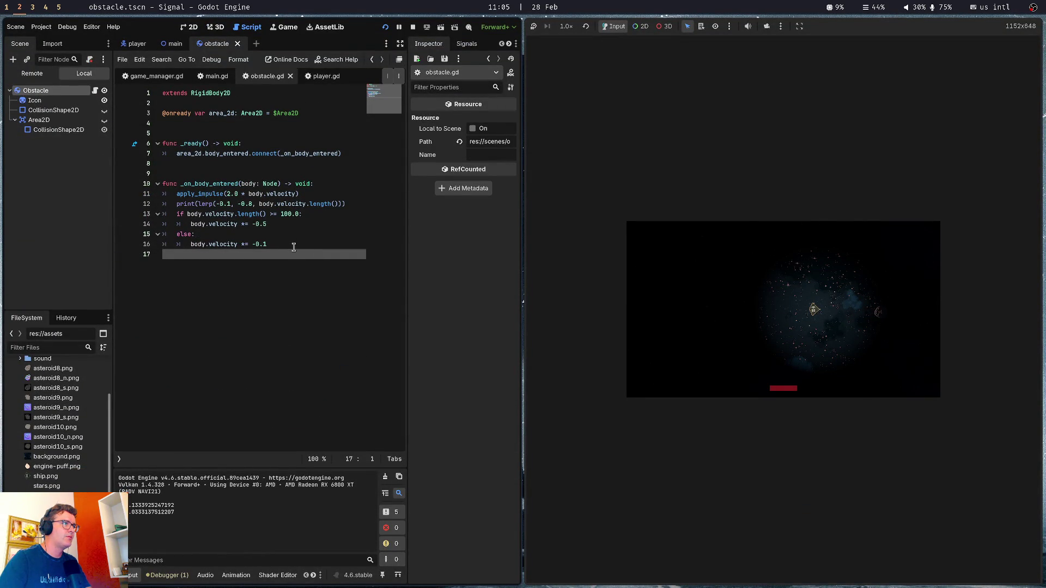
mouse_move(200, 204)
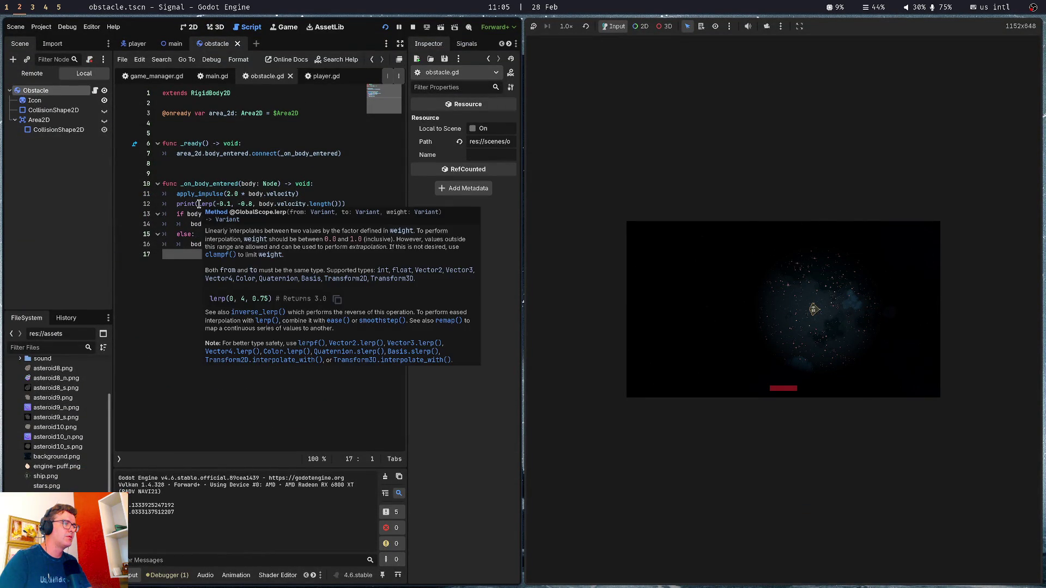
left_click_drag(200, 203, 338, 205)
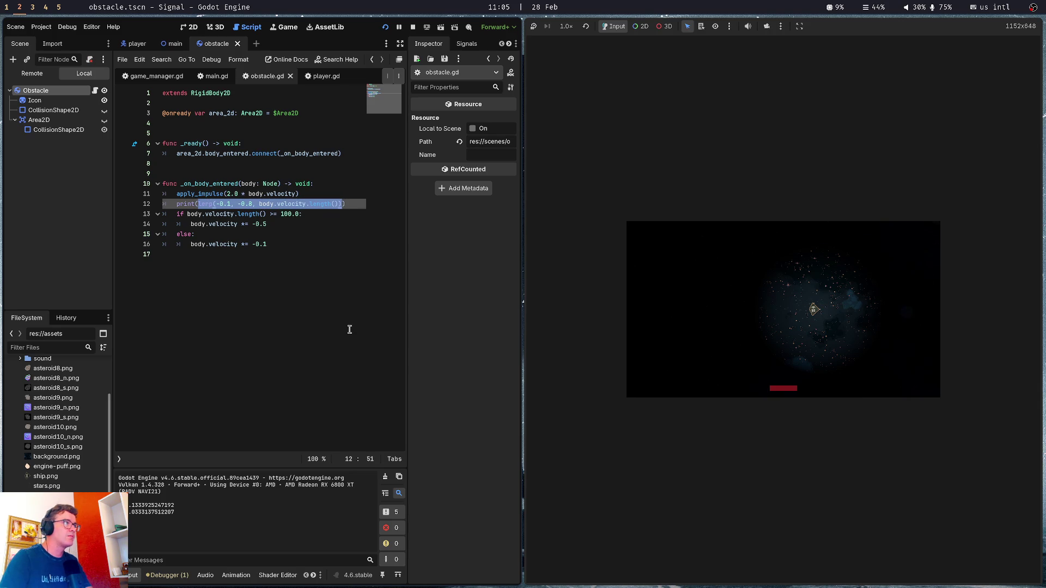
key("super+1")
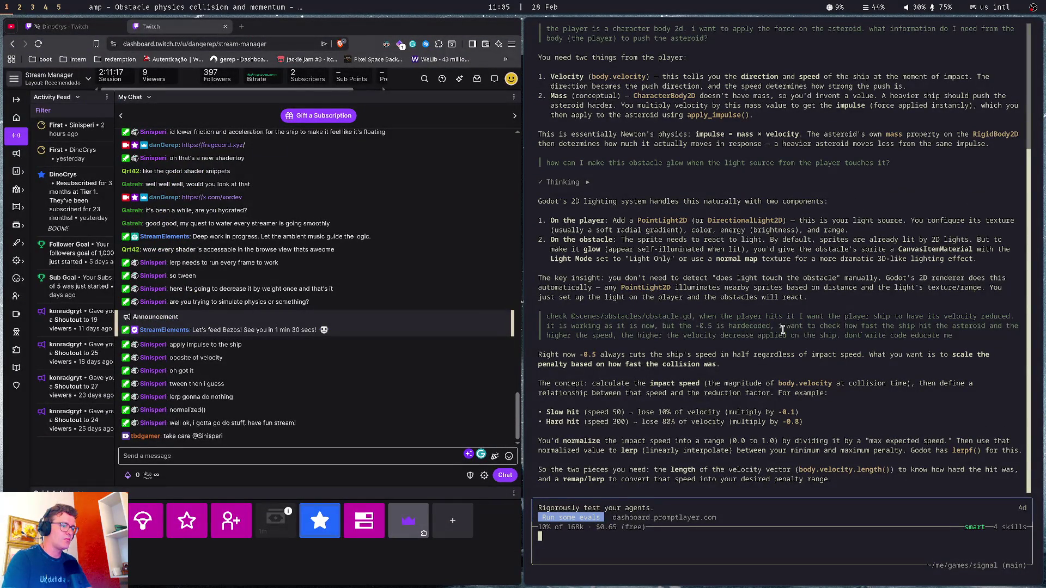
Put the lerp(-0.1, -0.8, body.velocity.length()) call in backticks into the Amp prompt
type("lerp(-0.1, -0.8, body.velocity.length())")
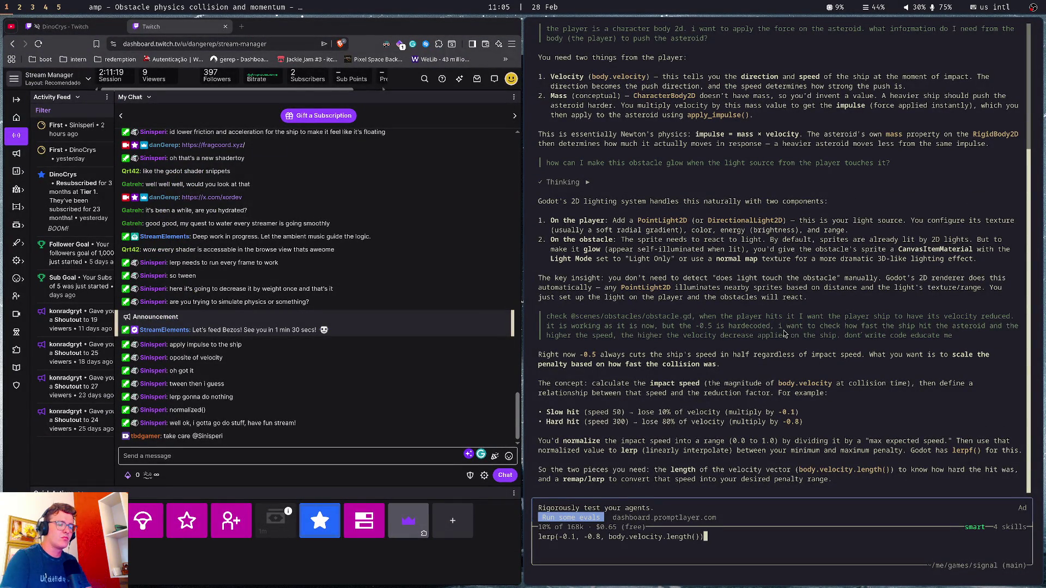
scroll(784, 333, "up", 5)
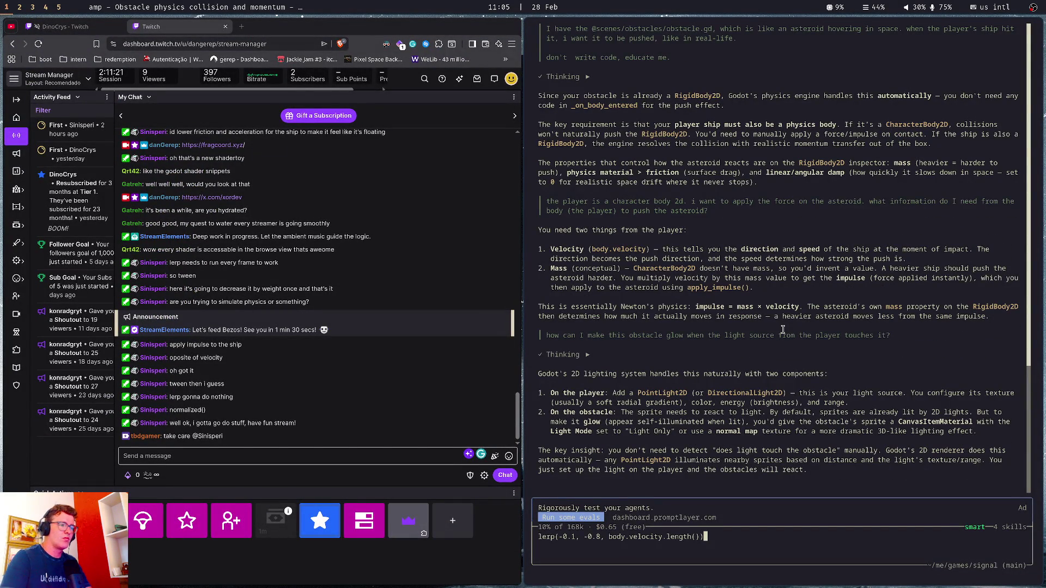
scroll(783, 329, "down", 5)
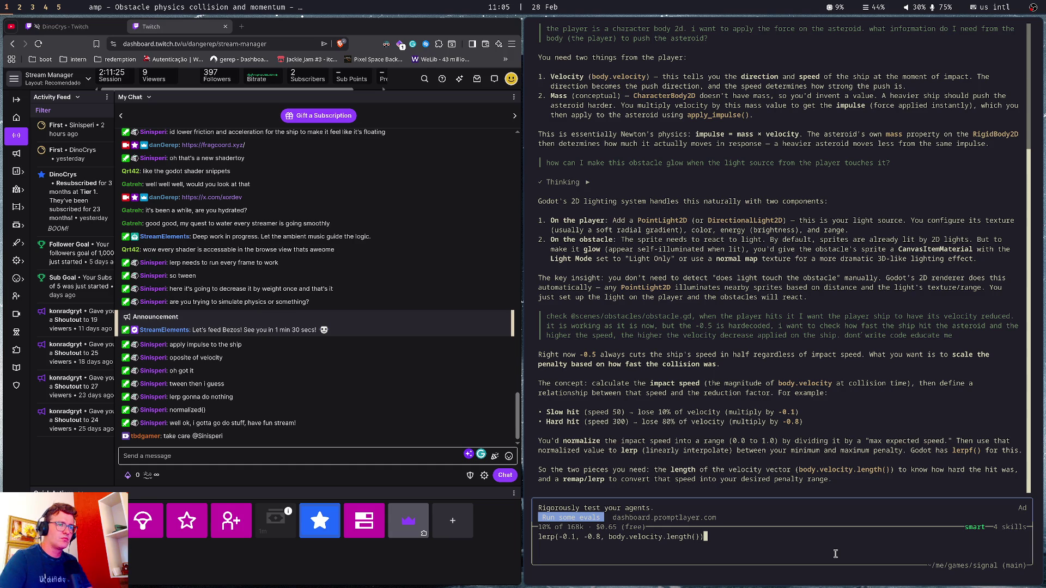
key("BackSpace")
key("BackSpace")
key("BackSpace")
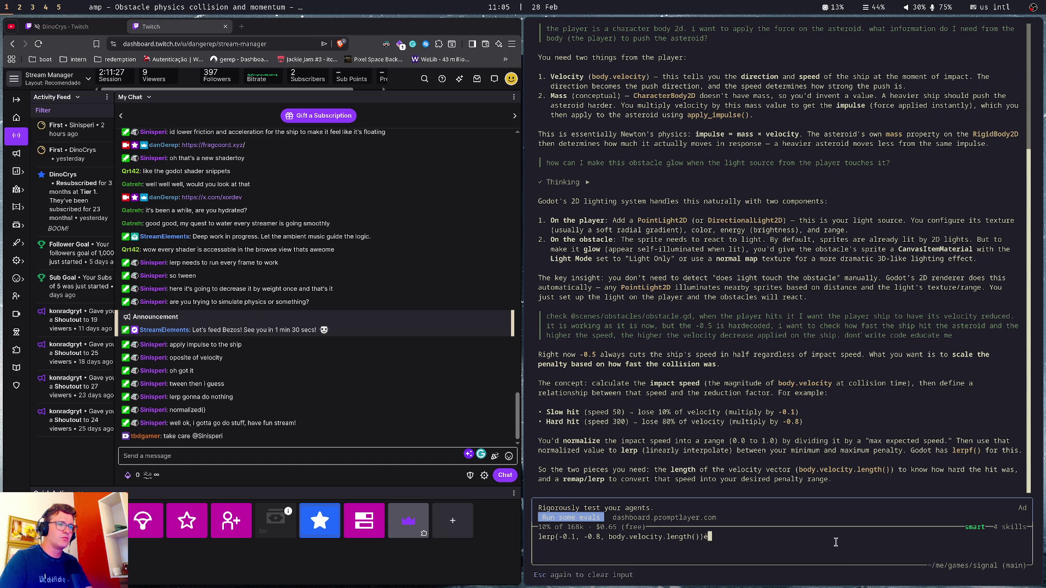
type("`")
key("super+space")
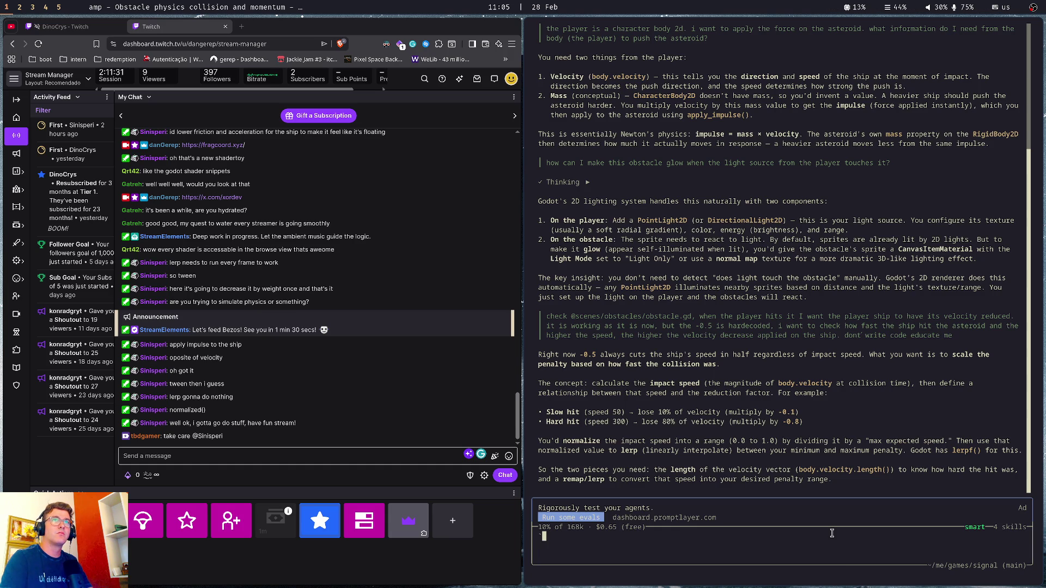
type("lerp(-0.1, -0.8, body.velocity.length())")
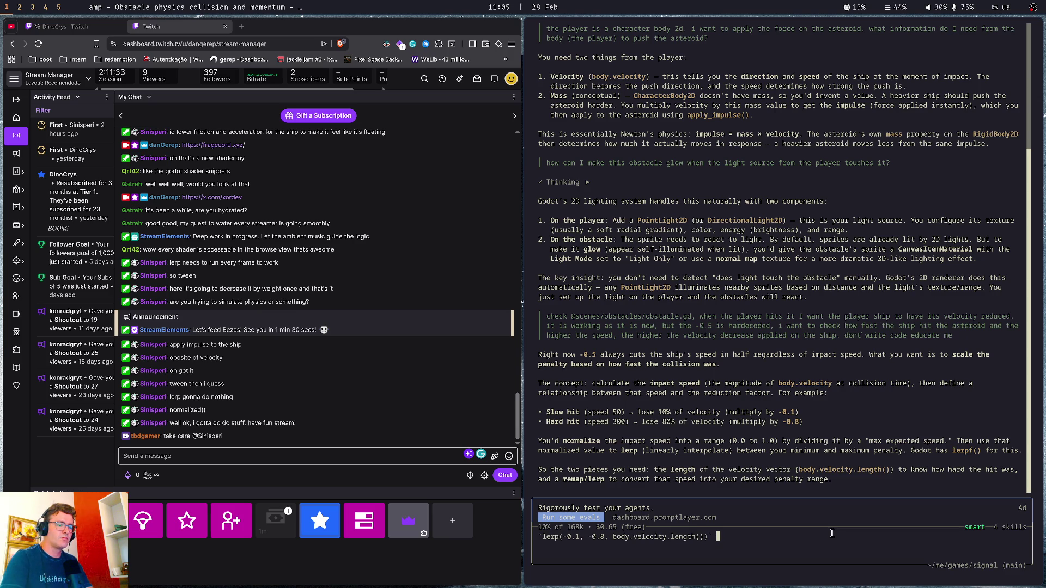
Say it isn't working, ask whether velocity length should be lerp's weight, and send it
type("somethi")
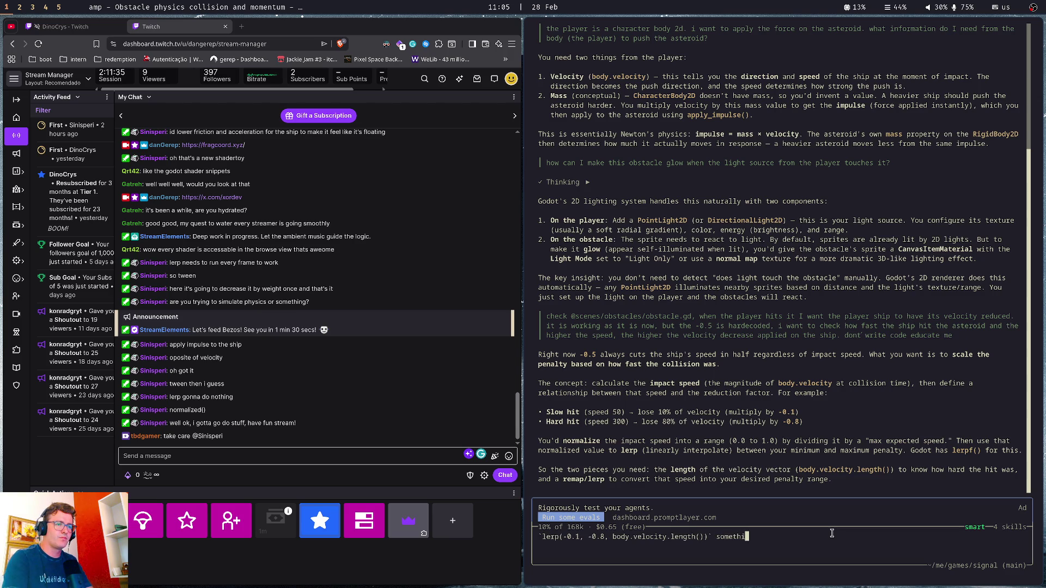
key("BackSpace")
key("BackSpace")
key("BackSpace")
key("BackSpace")
key("BackSpace")
key("BackSpace")
key("BackSpace")
type("I'm not ge")
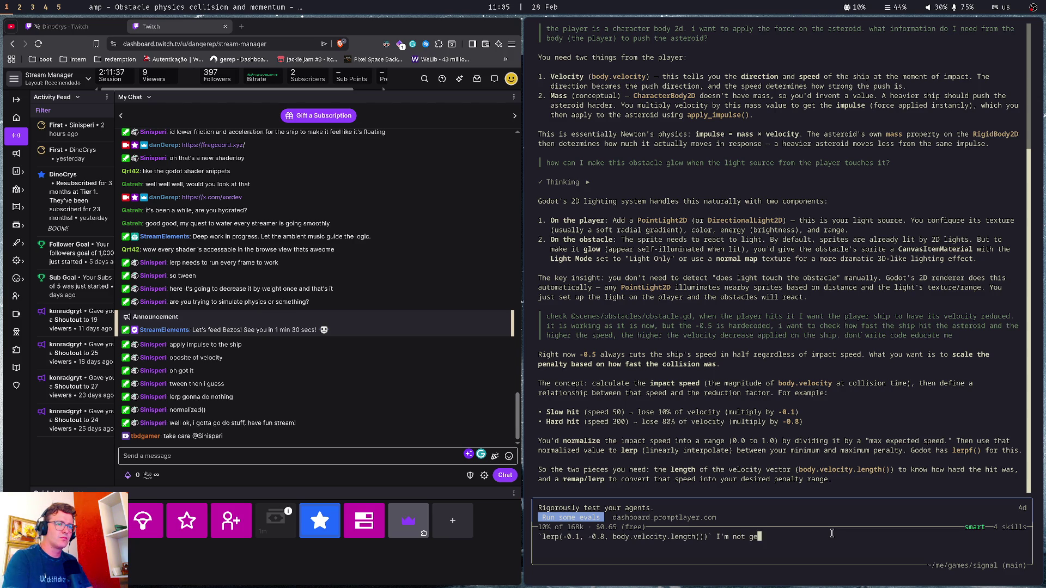
type("tting it correc")
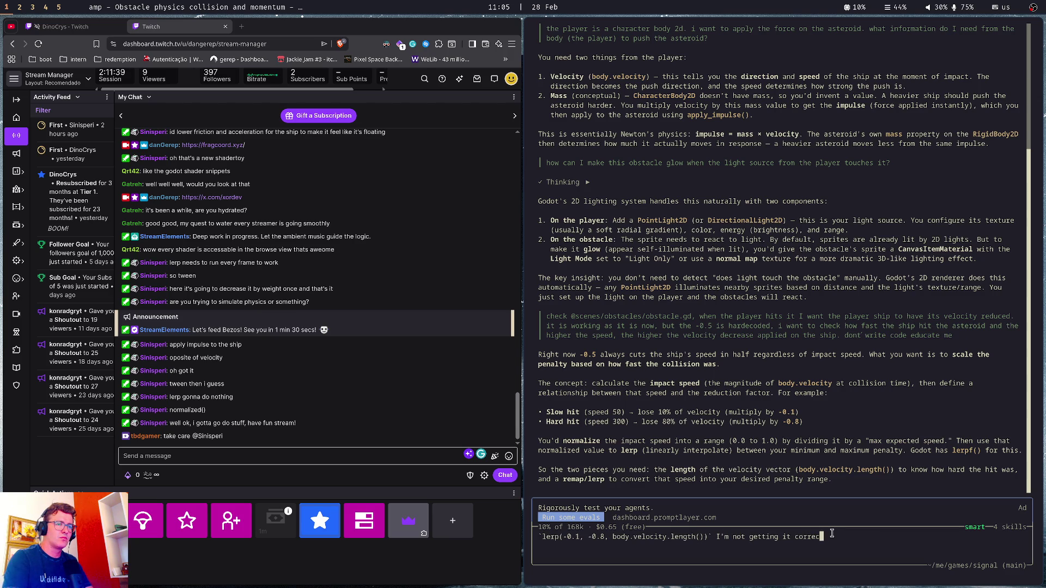
type("tly. I have the")
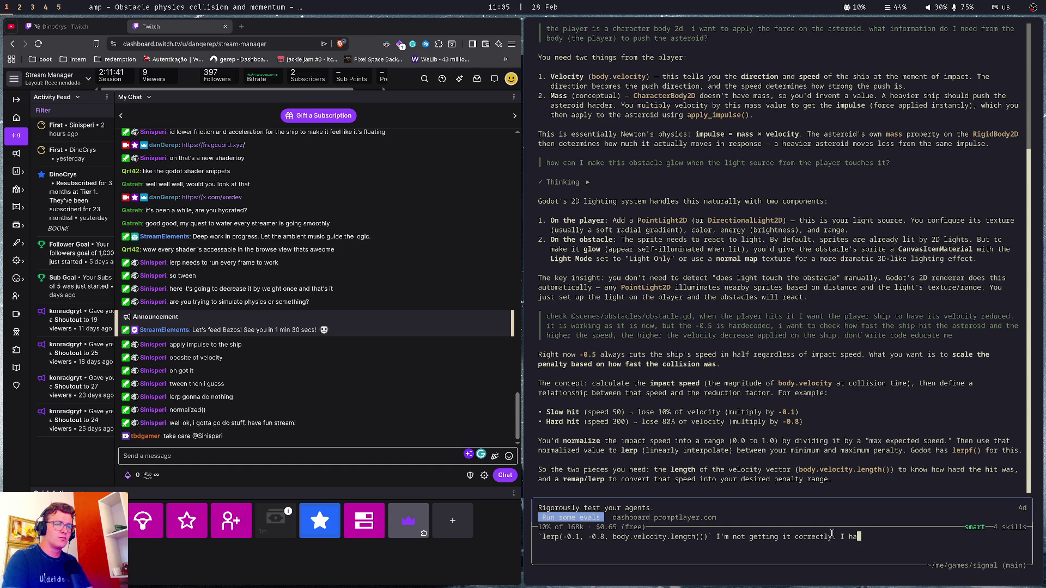
key("BackSpace")
key("BackSpace")
key("BackSpace")
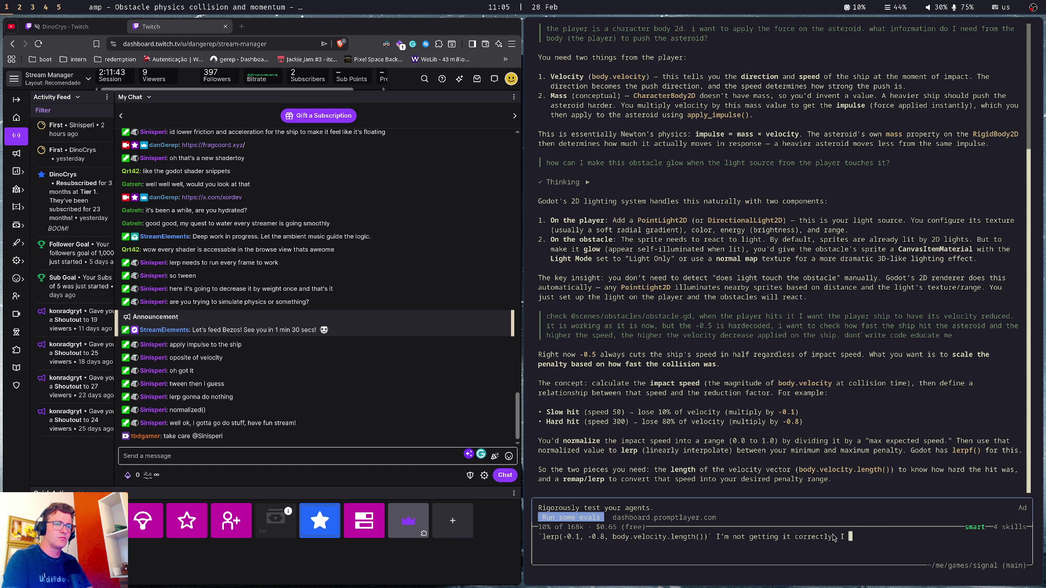
key("BackSpace")
key("BackSpace")
type("Will")
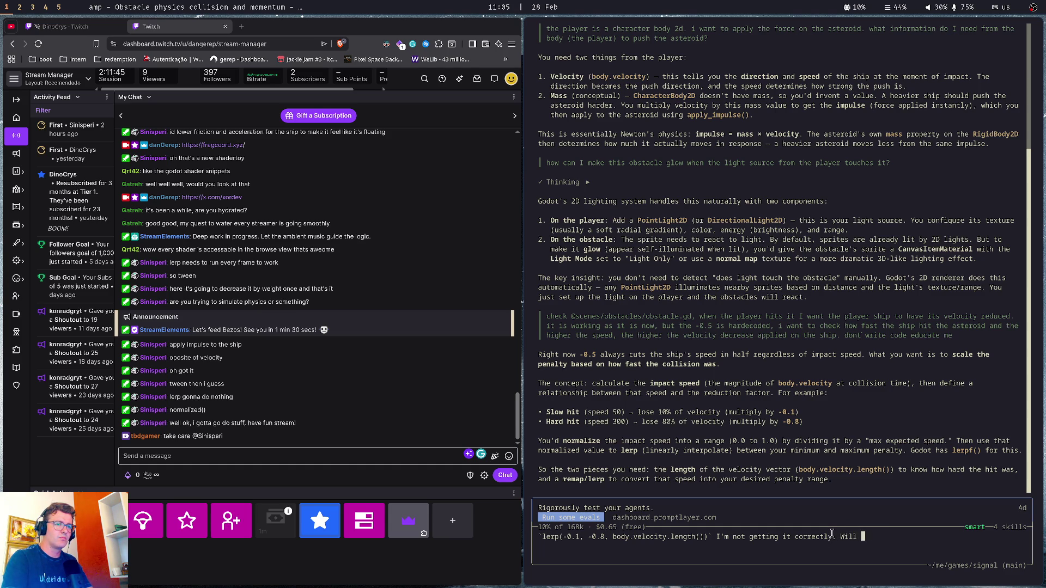
type(" I use the length to")
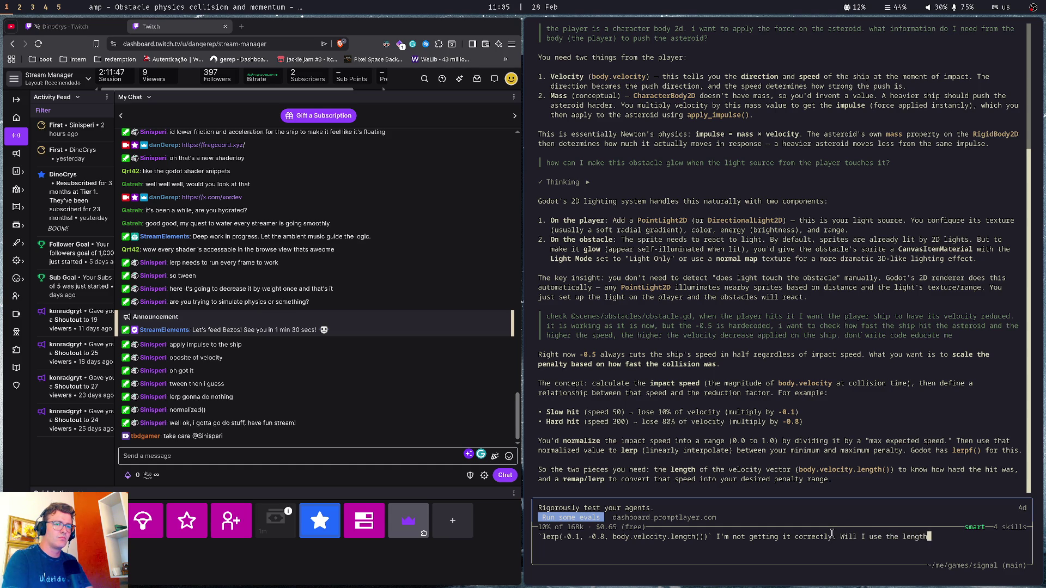
key("BackSpace")
key("BackSpace")
key("BackSpace")
type("as t")
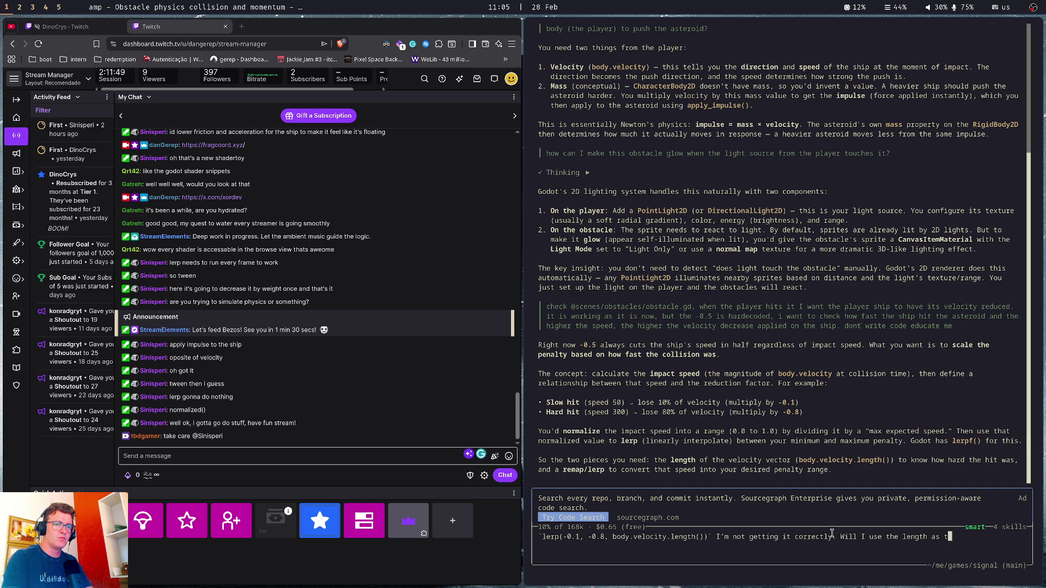
type("he wi")
type("ight for the lerp")
type("?")
key("Return")
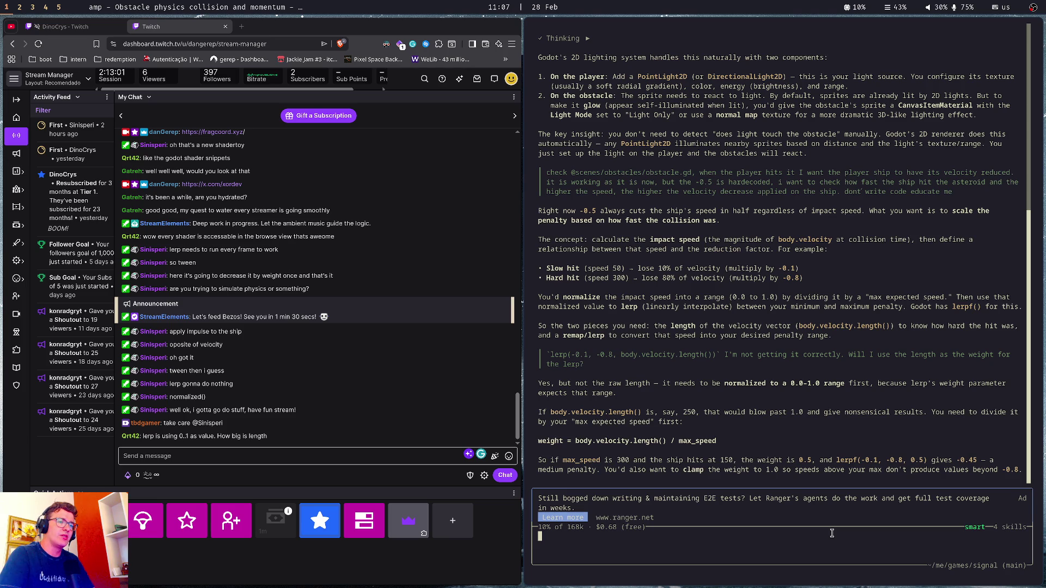
Return to Godot after reading Amp's advice to divide velocity length by a max speed
key("super+2")
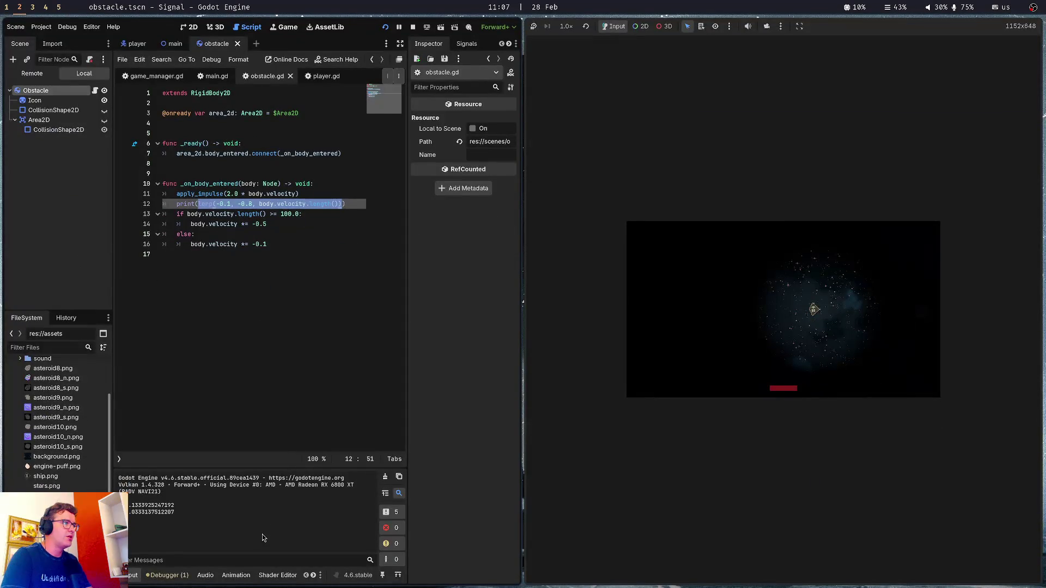
Look up the MAX_SPEED constant on line 24 of player.gd
left_click(209, 212)
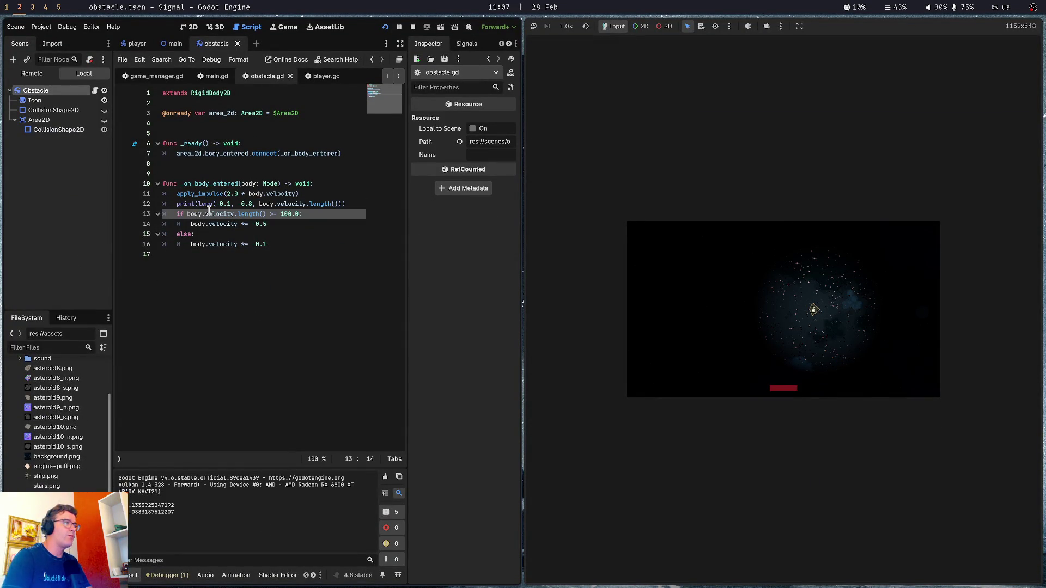
key("ctrl+Tab")
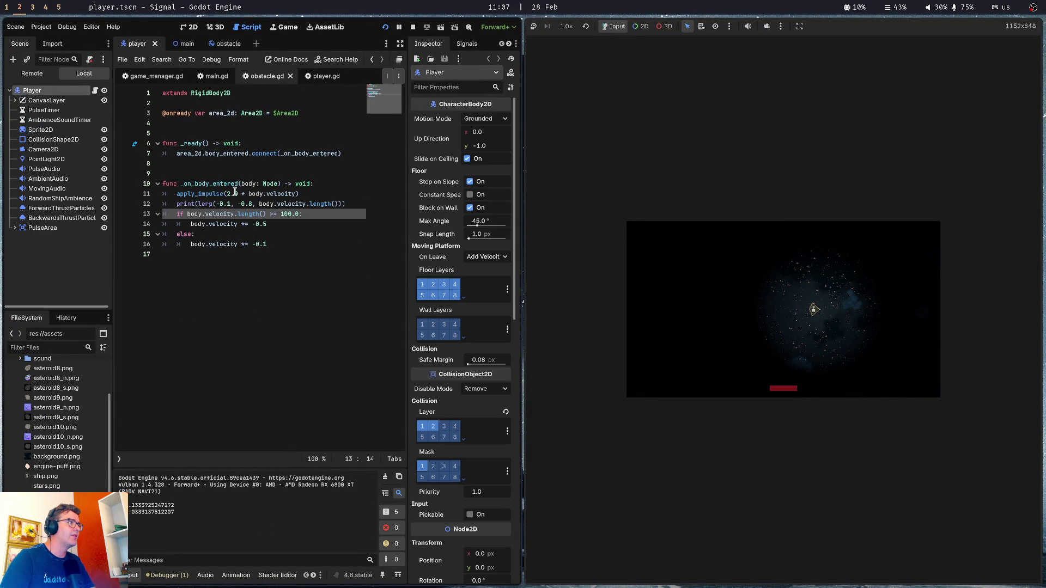
left_click(240, 153)
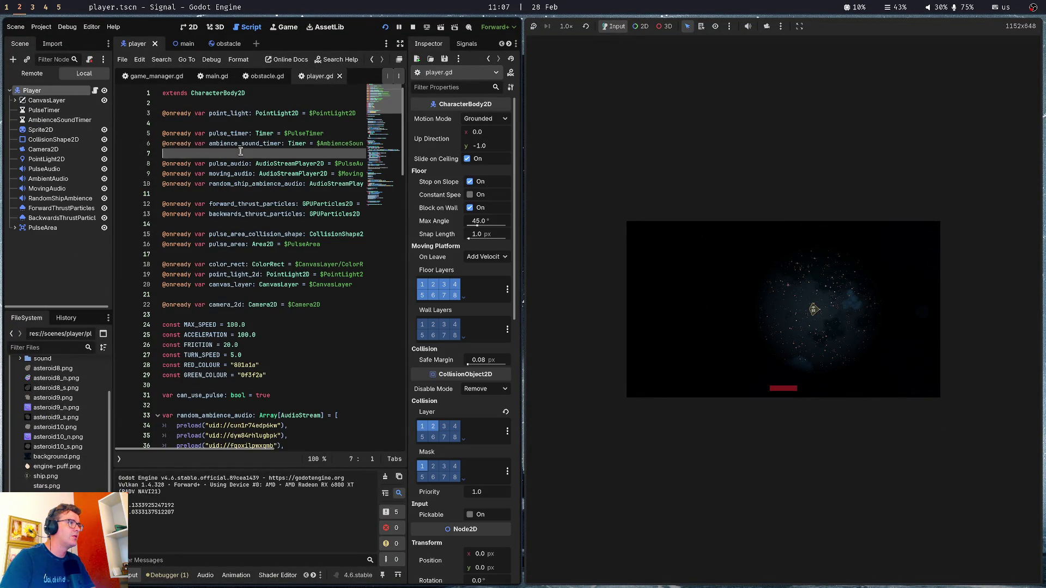
double_click(209, 324)
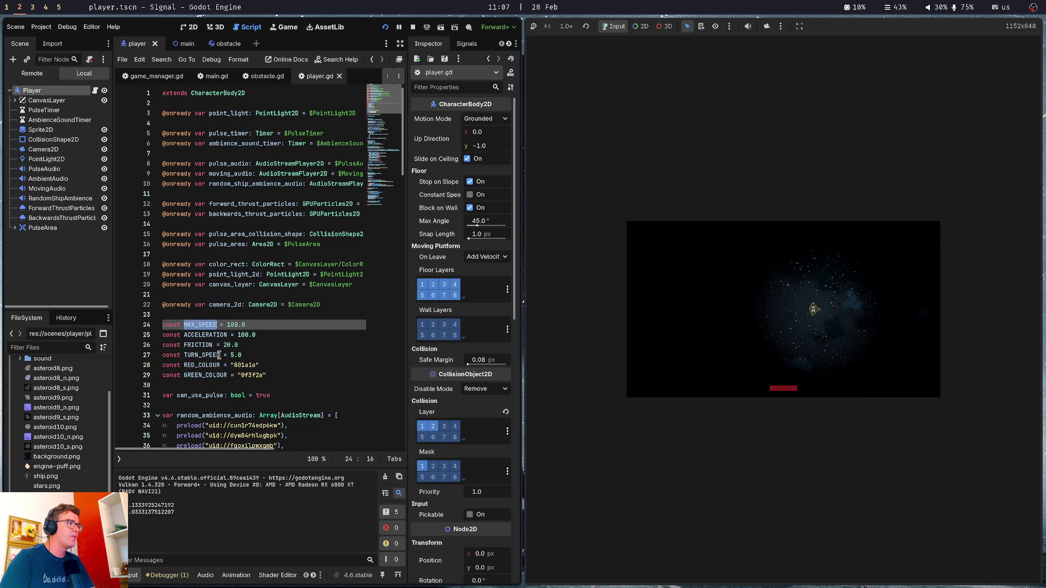
Append /body.MAX_SPEED after length() in the lerp call on line 12 of obstacle.gd
left_click(266, 250)
left_click(222, 45)
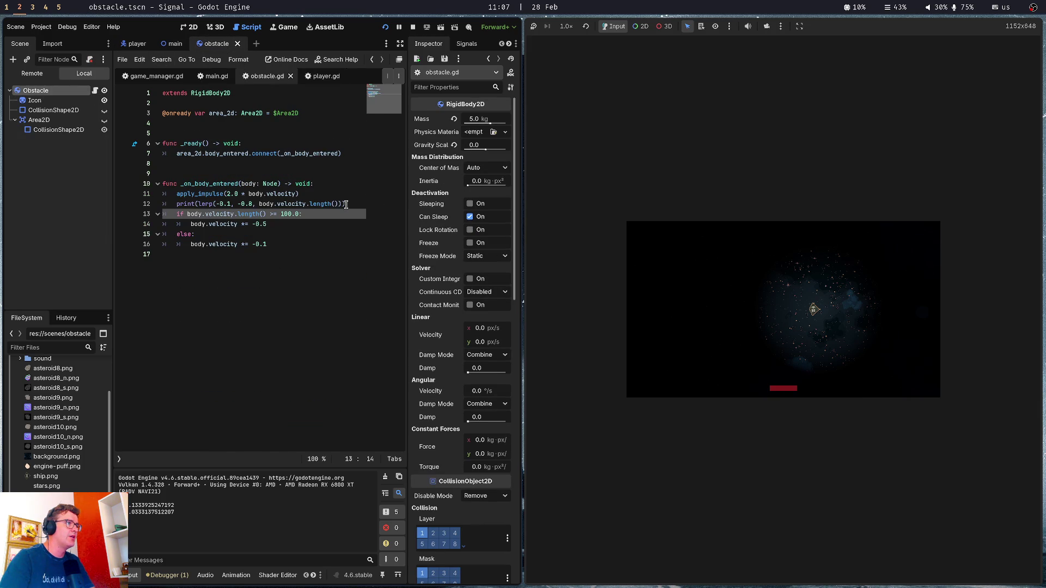
left_click(339, 203)
type("/b")
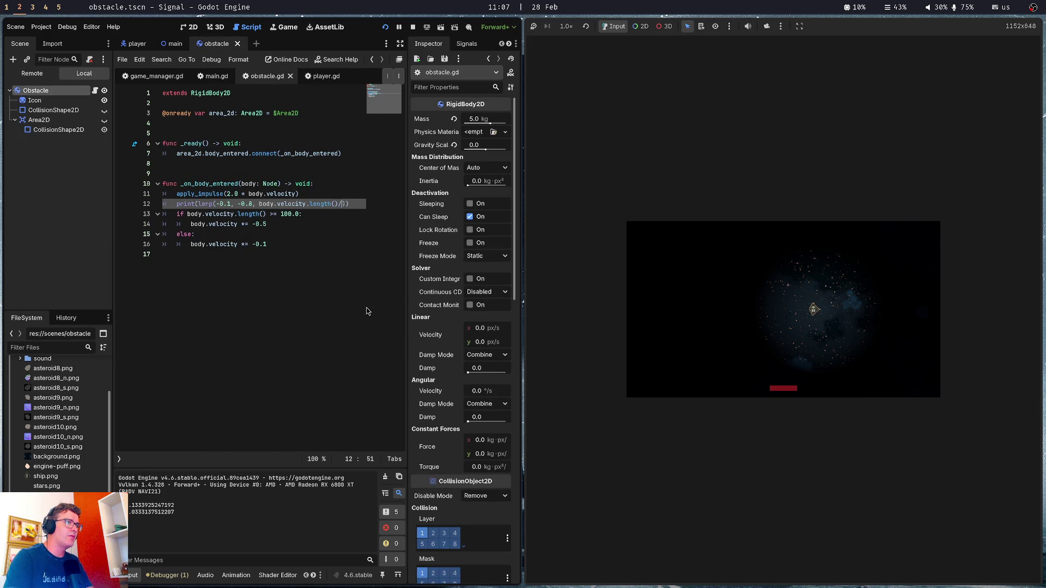
type("ody.MAX_SPEED")
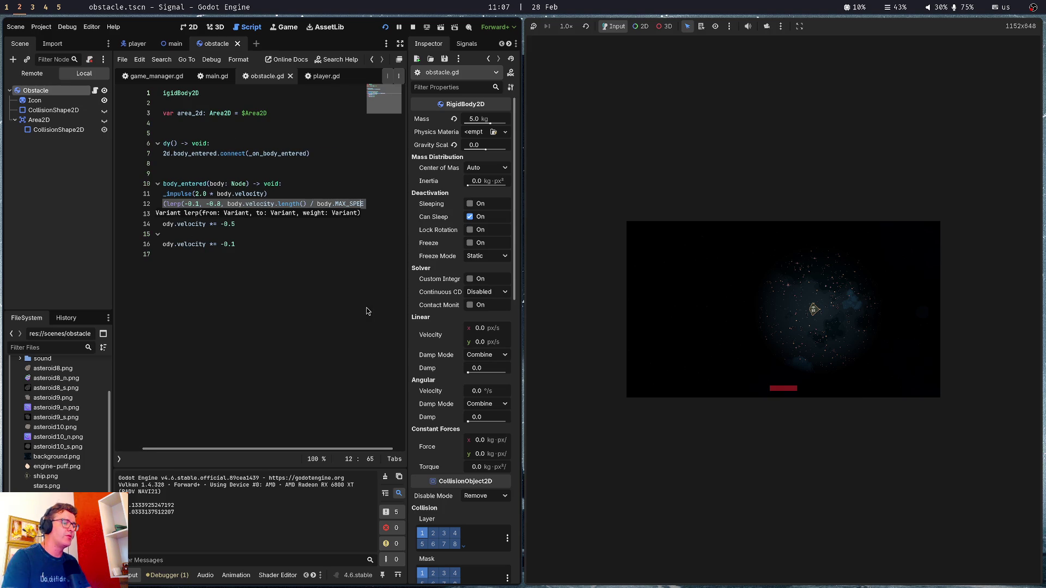
Do a test run, then undo the impact-speed if/else edits in obstacle.gd
key("F5")
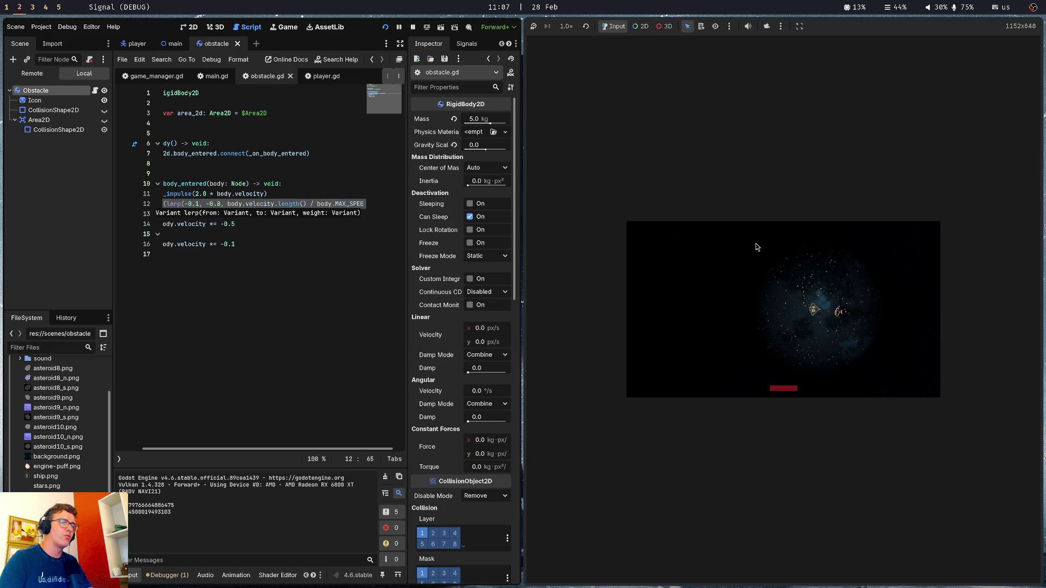
left_click(268, 226)
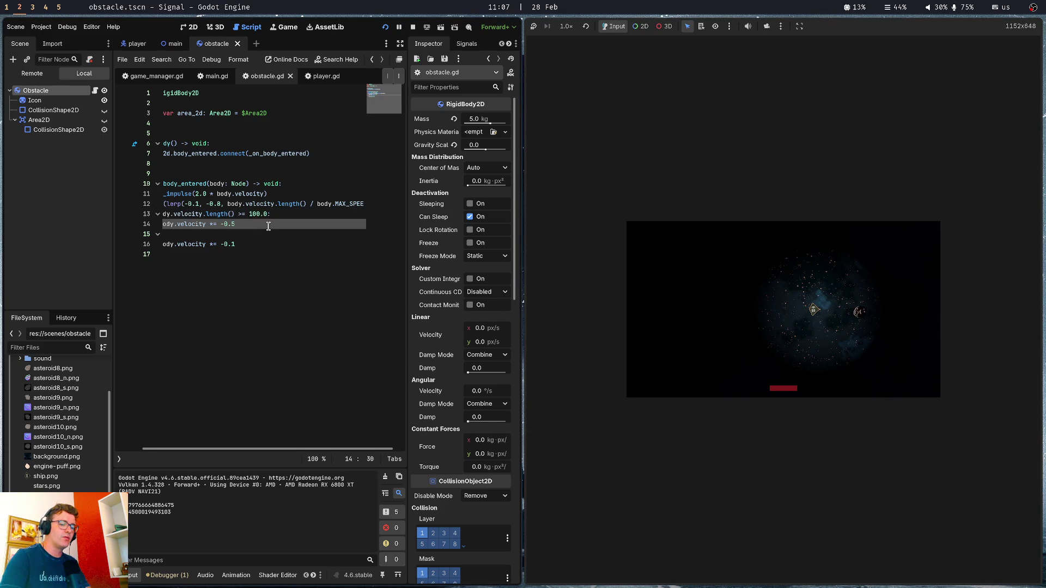
key("ctrl+z")
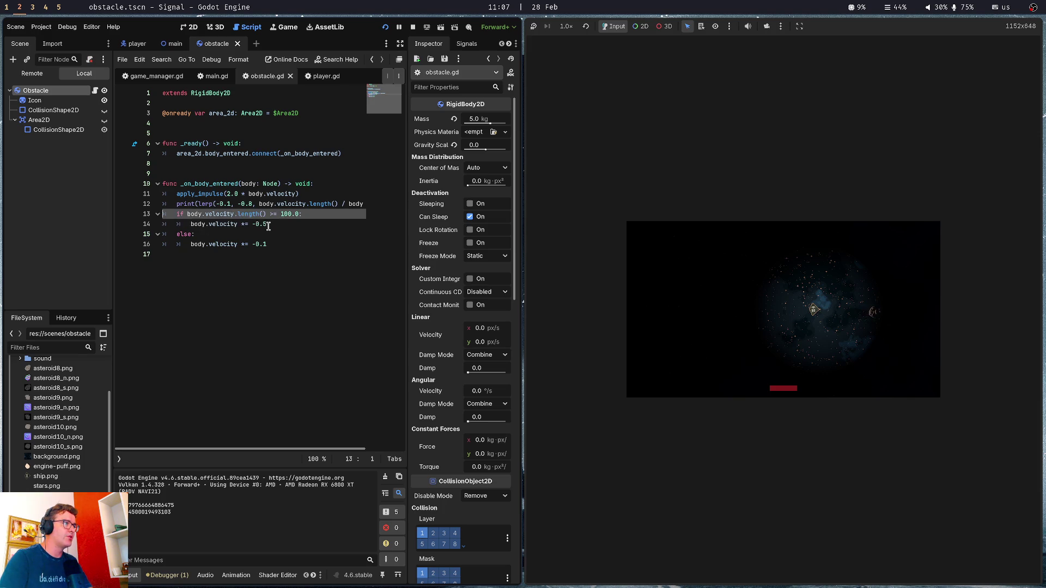
key("ctrl+z")
key("ctrl+z")
key("ctrl+z")
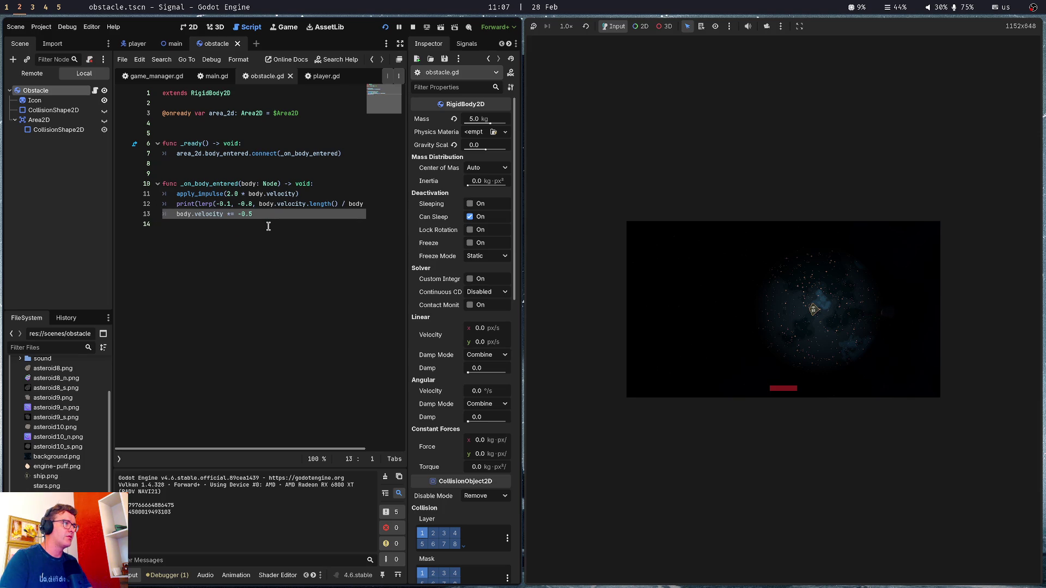
key("ctrl+z")
key("ctrl+z")
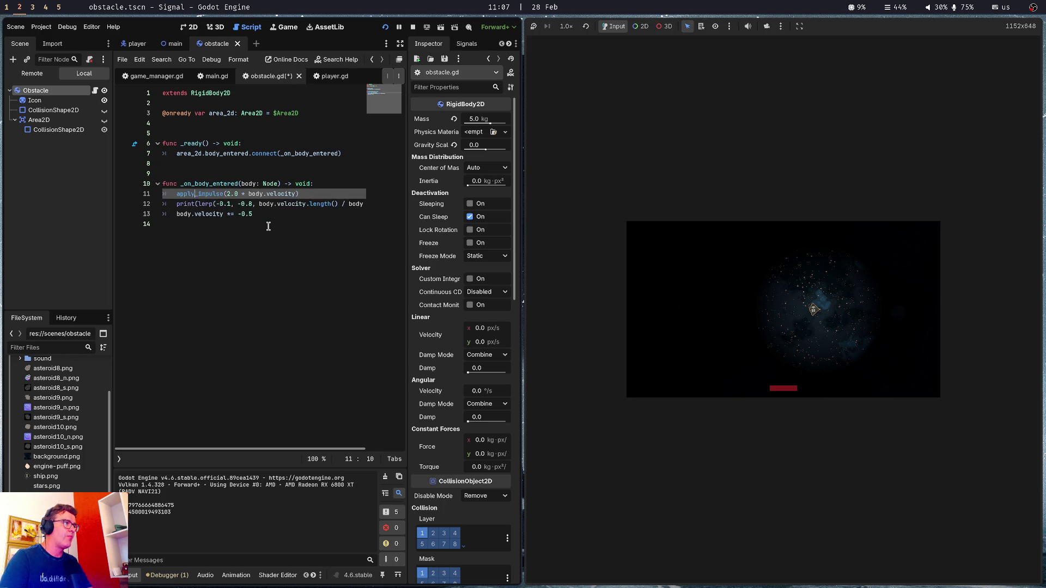
Add 'var weight: float = body.velocity.length() / body.MAX_SPEED' above the print line
key("ctrl+shift+Return")
type("vare")
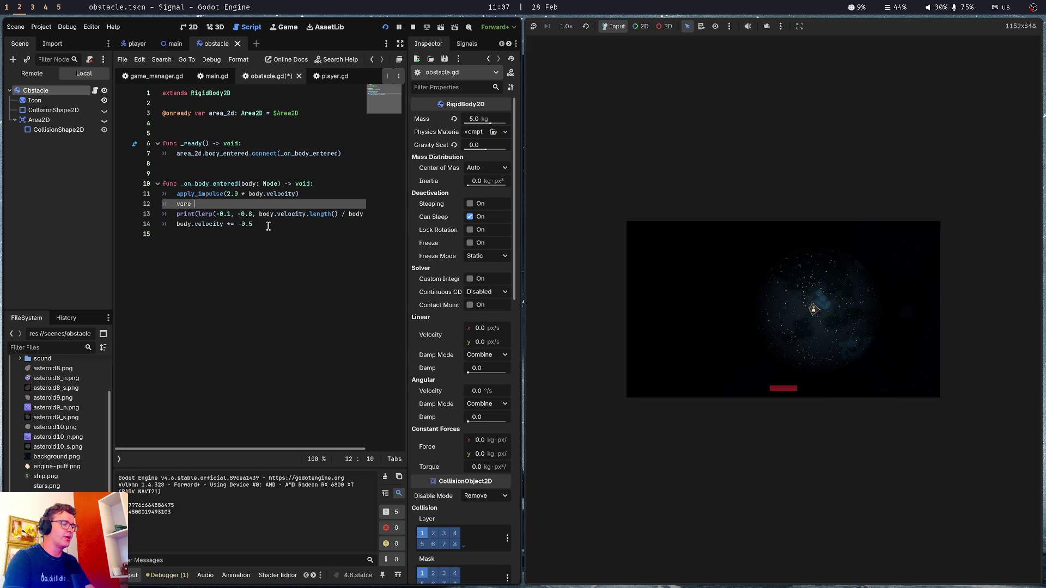
key("BackSpace")
key("BackSpace")
type("w")
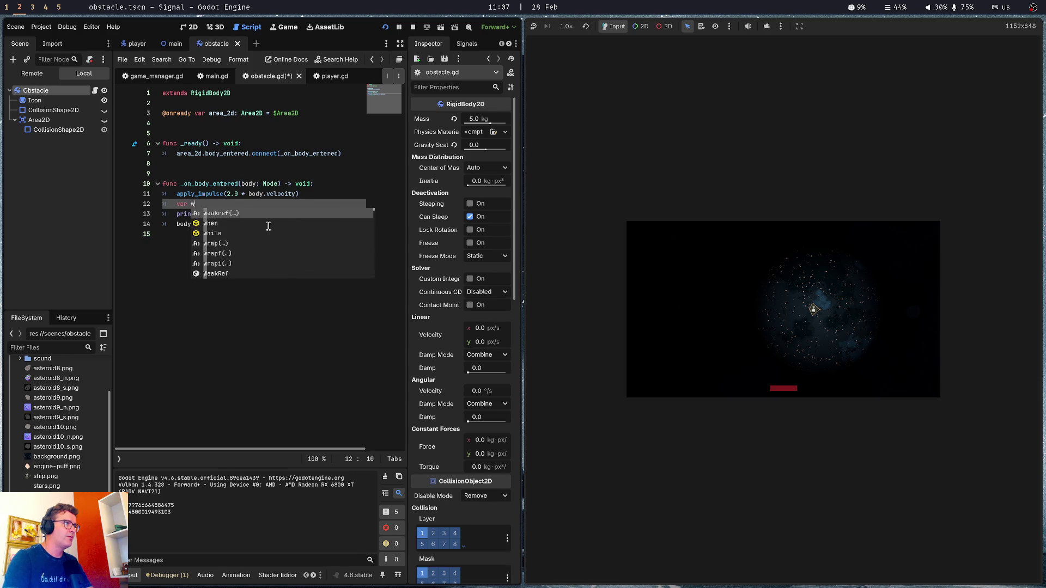
type("eight =")
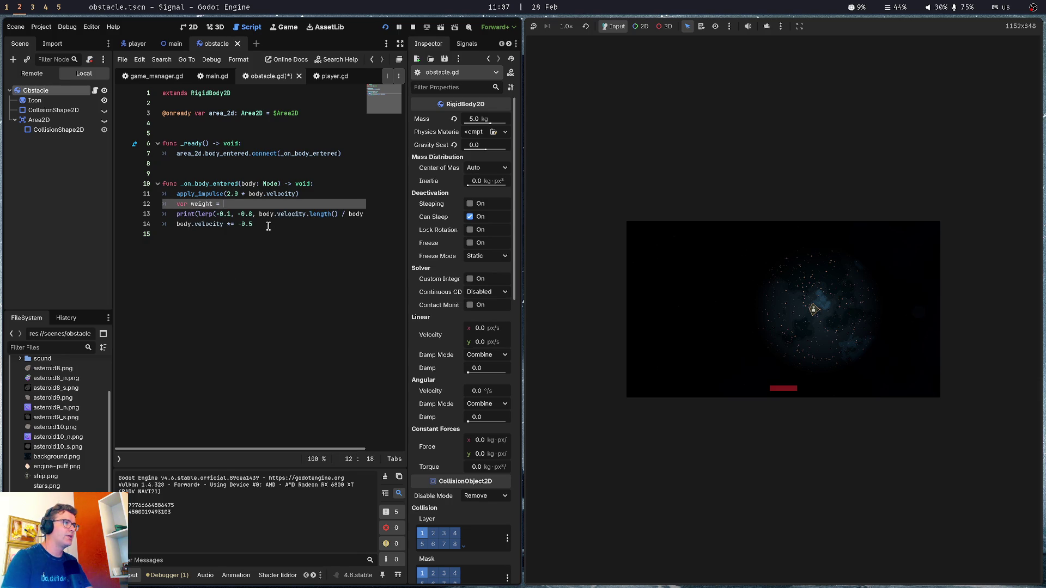
left_click_drag(260, 213, 344, 213)
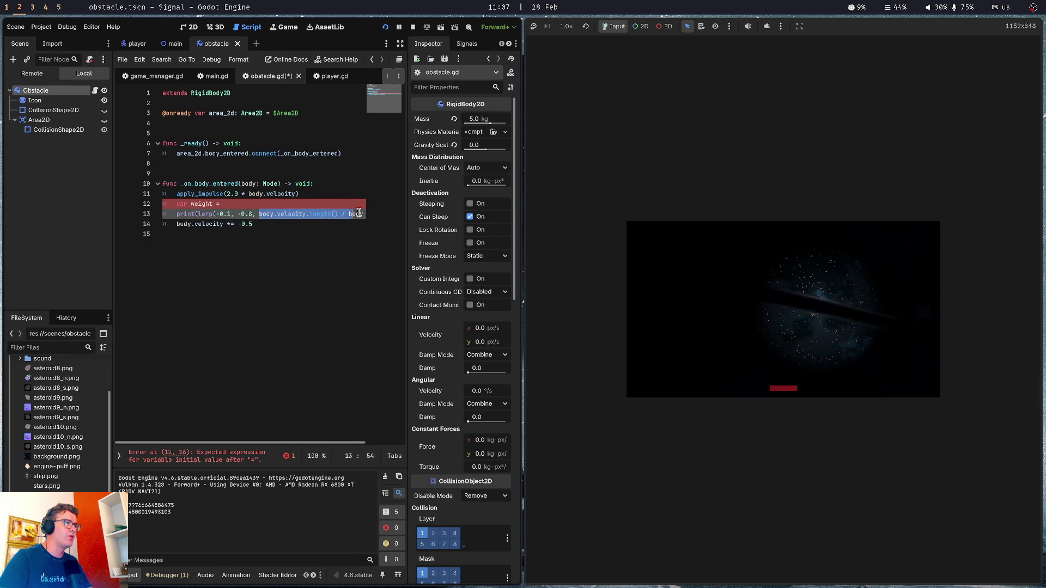
key("ctrl+x")
key("BackSpace")
key("BackSpace")
key("Up")
key("ctrl+v")
left_click(212, 203)
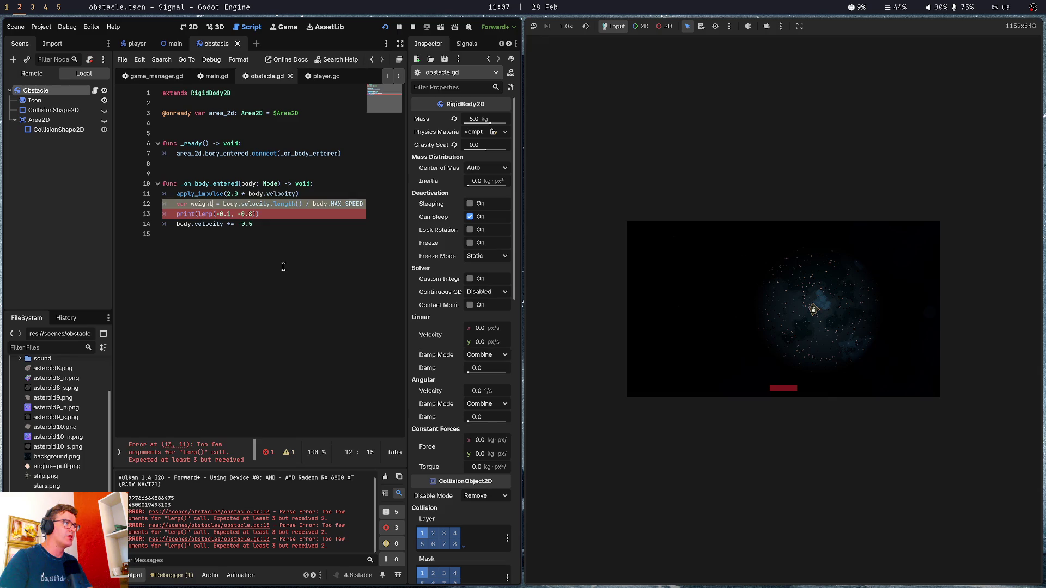
type(":float")
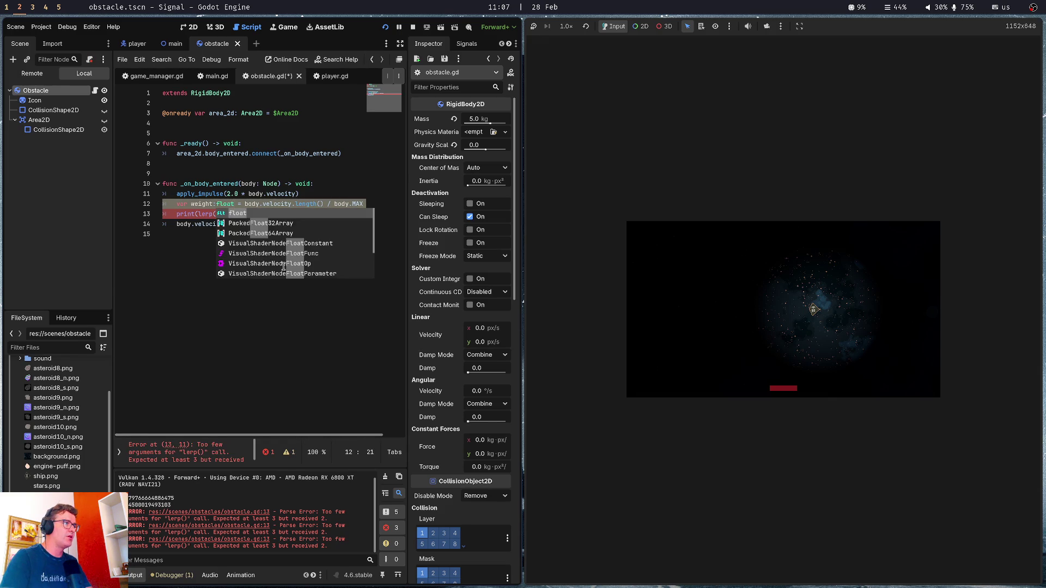
key("Escape")
Replace the -0.5 velocity factor with lerp(-0.1, -0.8, weight), delete the print line, save and run
key("Down")
key("Right")
key("Right")
key("Right")
key("BackSpace")
key("BackSpace")
key("BackSpace")
key("Down")
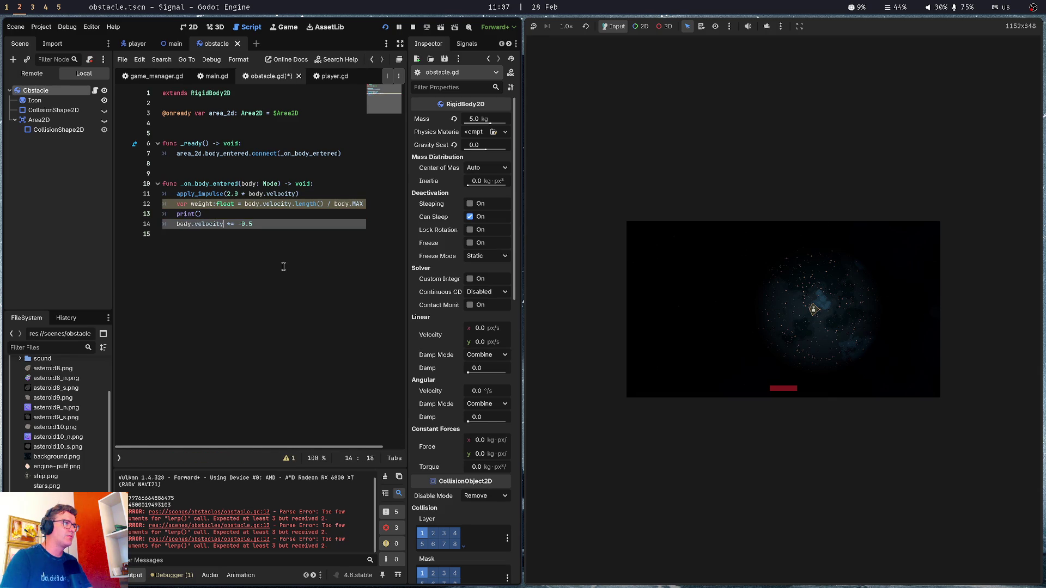
key("BackSpace")
key("BackSpace")
key("BackSpace")
key("ctrl+v")
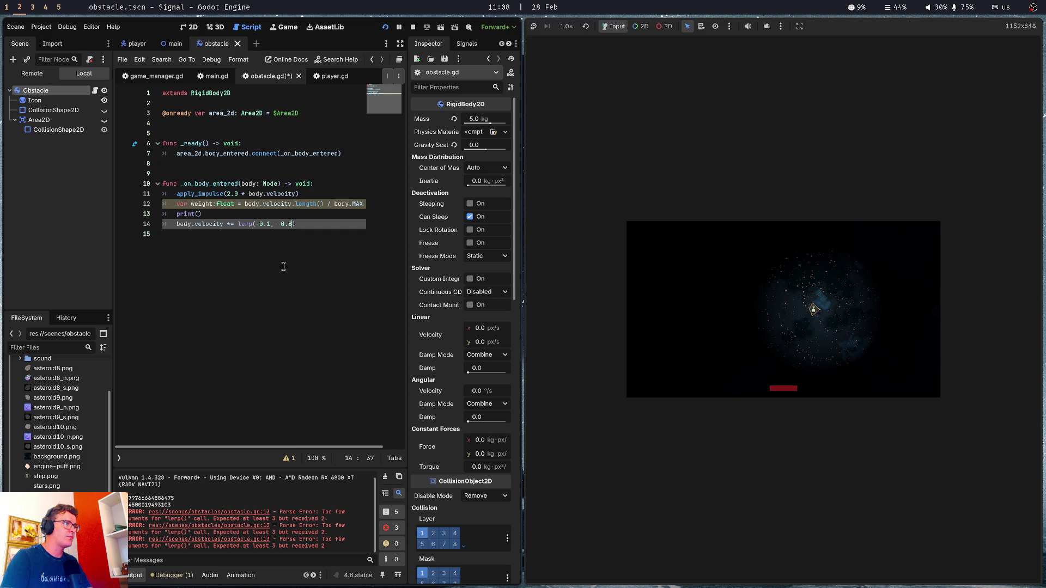
type(", weight")
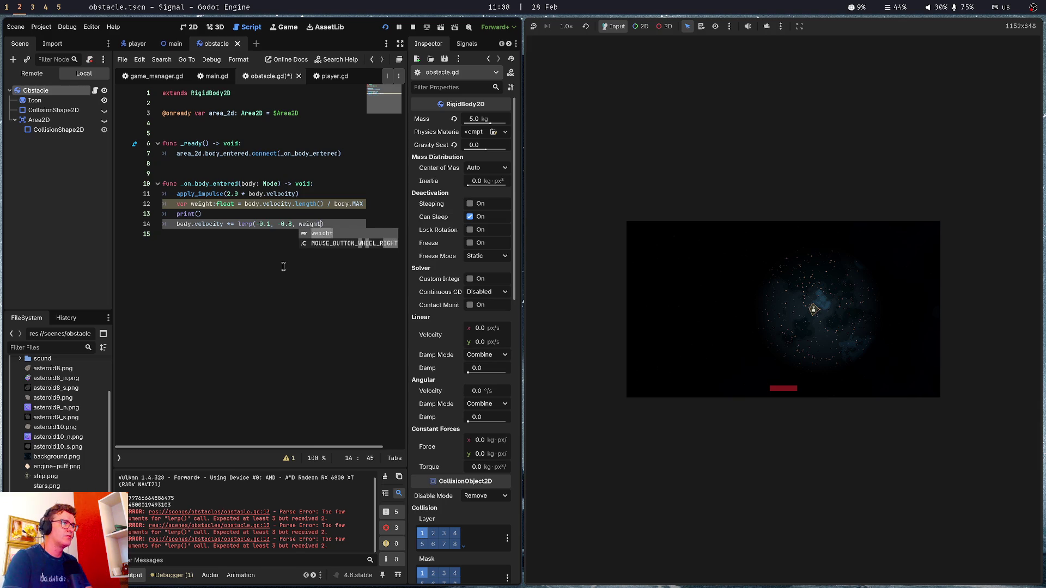
key("Up")
key("ctrl+shift+k")
key("ctrl+s")
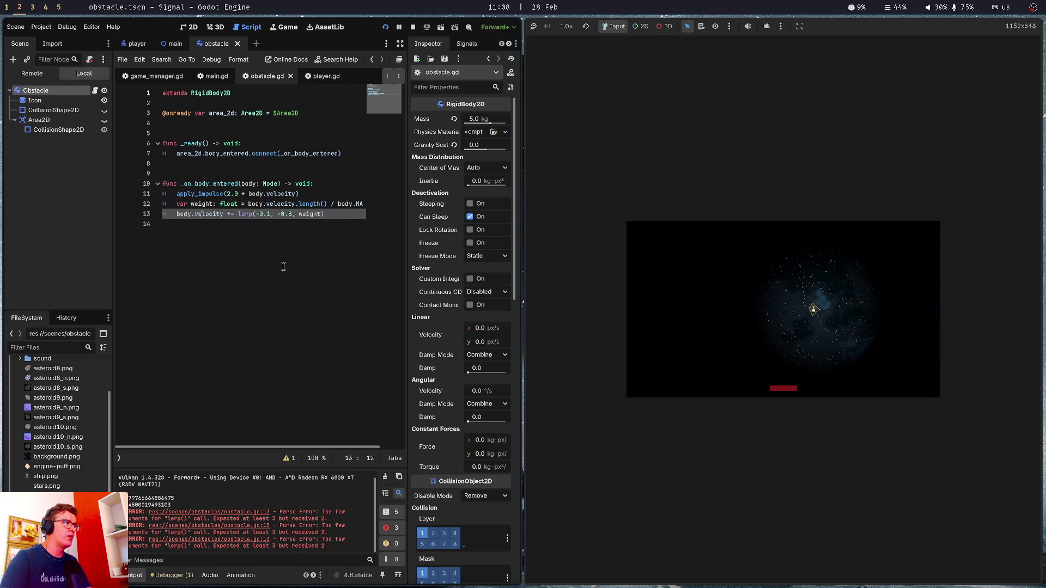
left_click(283, 266)
key("F5")
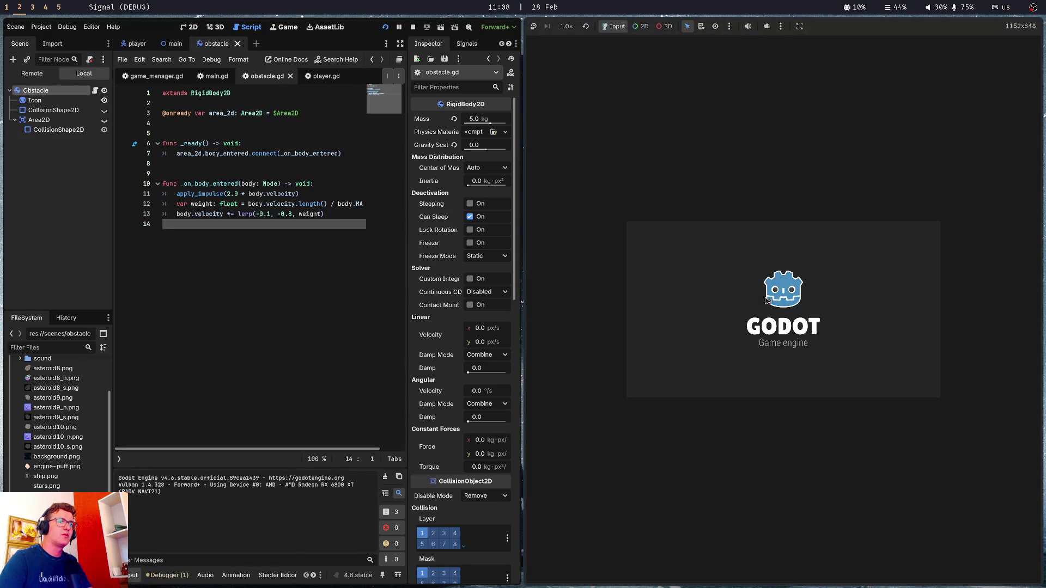
Fly the ship into the obstacle to test the lerp-based bounce, then stop the game with F8
key("Up")
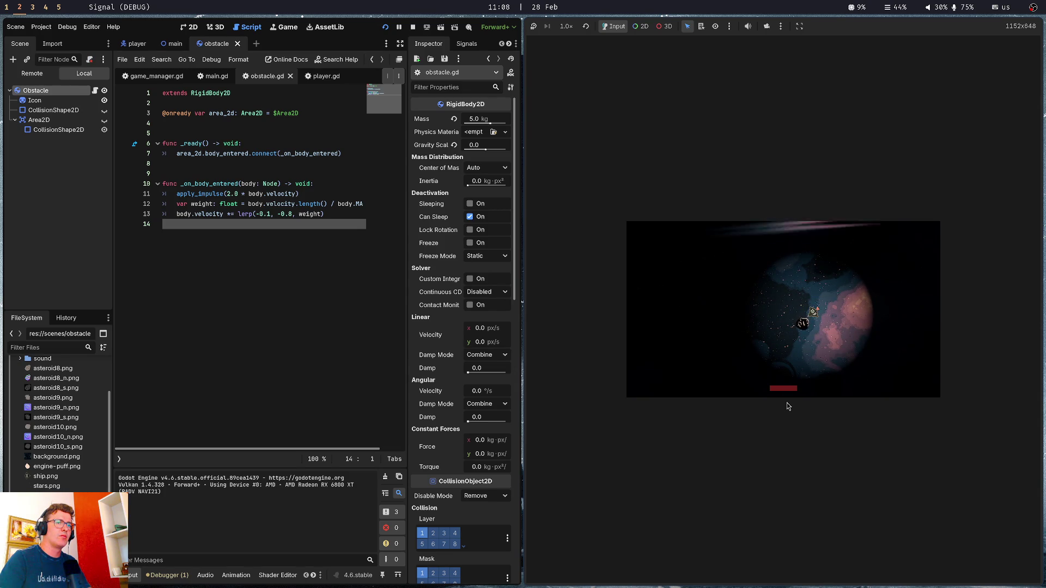
key("F8")
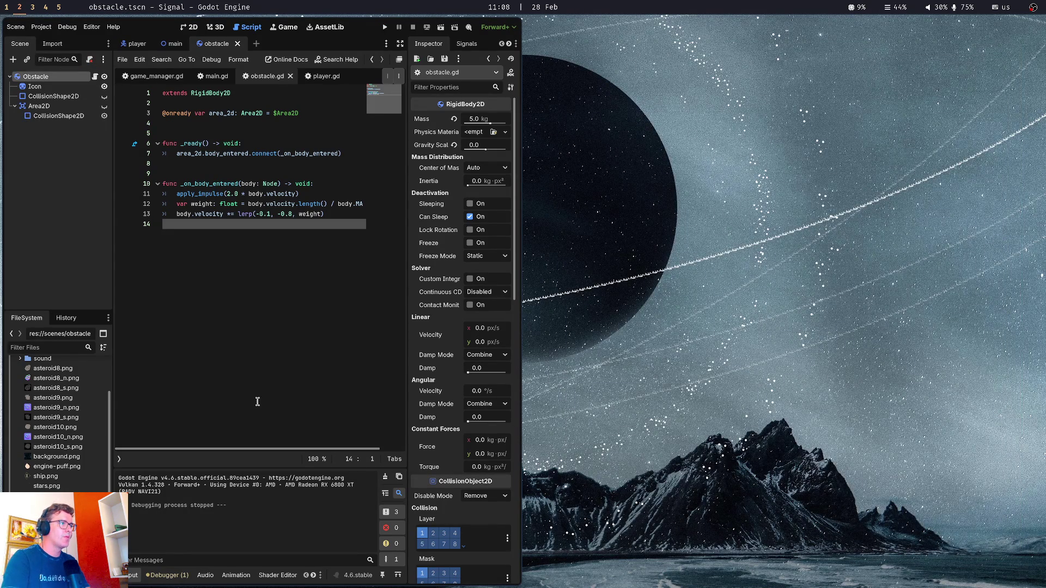
key("super+1")
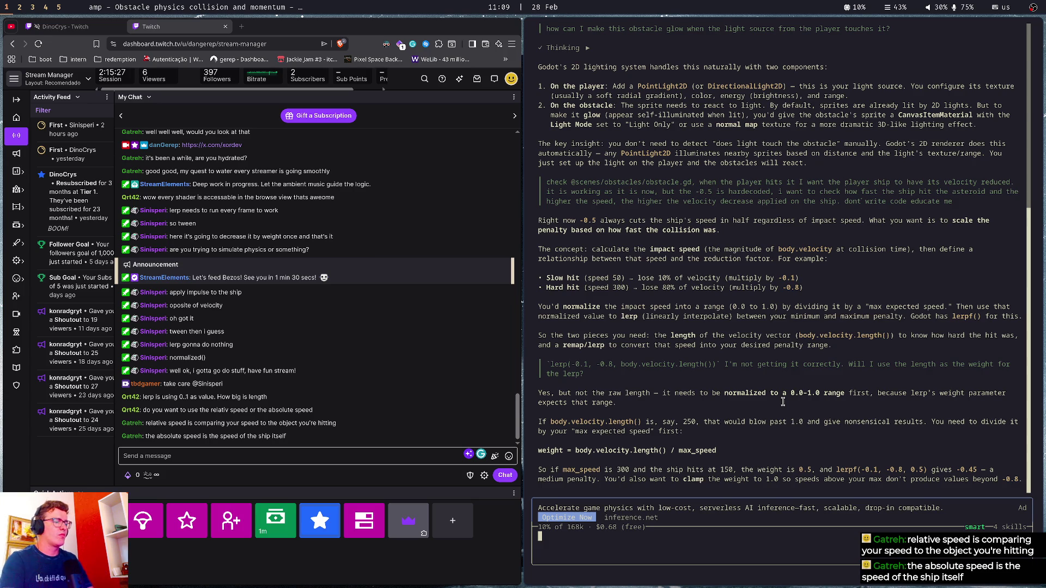
key("super+2")
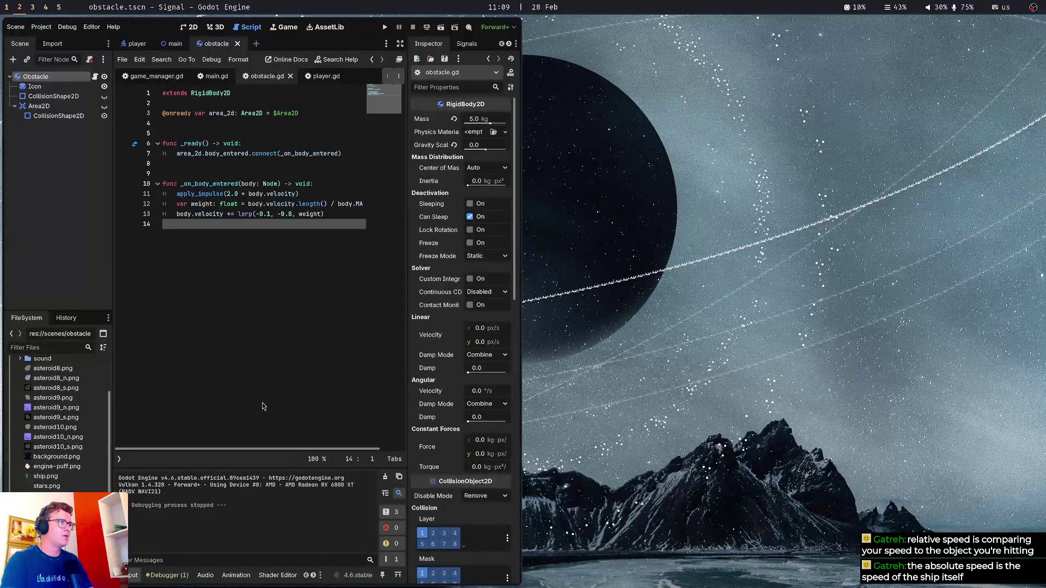
Step through the weight line and the velocity update line in obstacle.gd
key("Up")
key("Up")
key("Down")
key("ctrl+shift+Right")
key("ctrl+shift+Right")
key("ctrl+shift+Right")
key("ctrl+shift+Right")
key("Right")
key("Up")
key("Down")
key("Up")
key("Down")
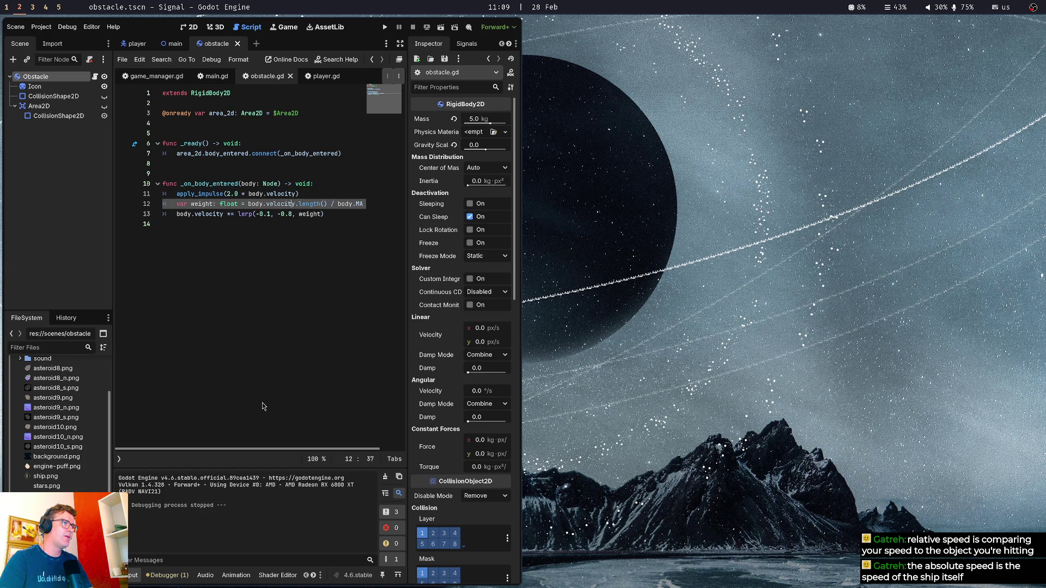
key("Down")
key("Home")
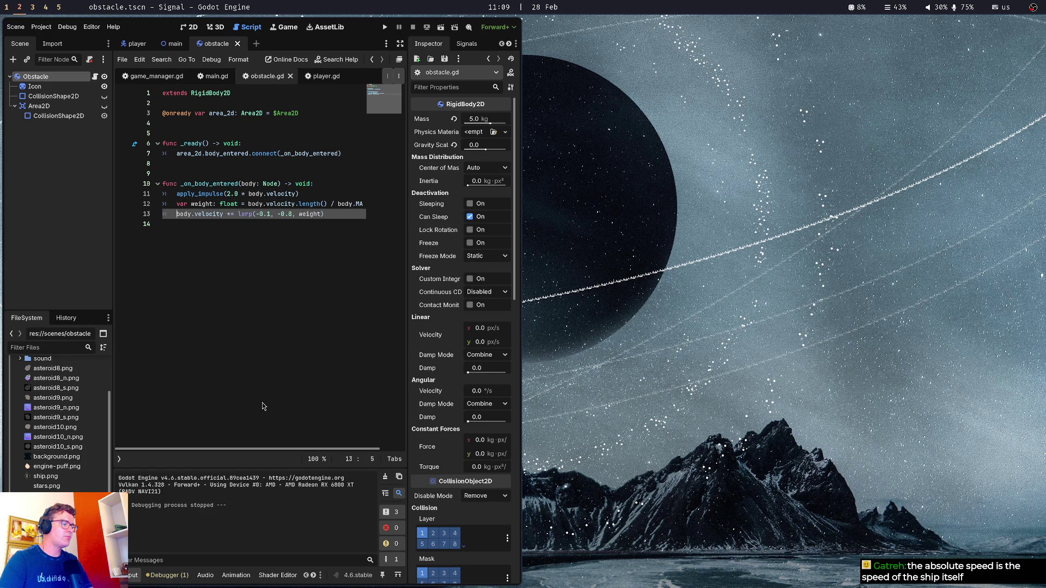
key("Up")
key("shift+Home")
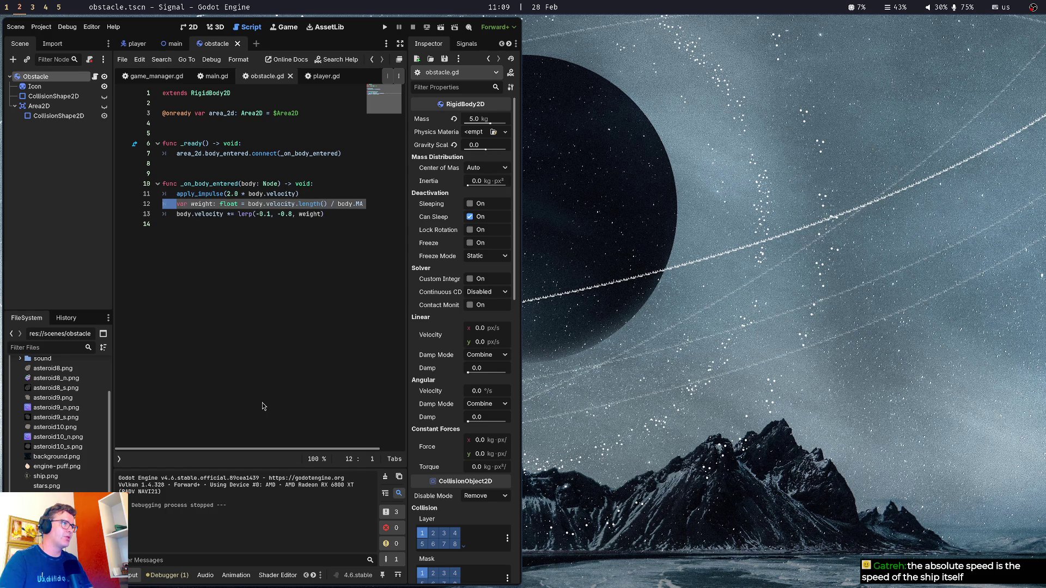
key("shift+Right")
key("shift+Right")
key("shift+Right")
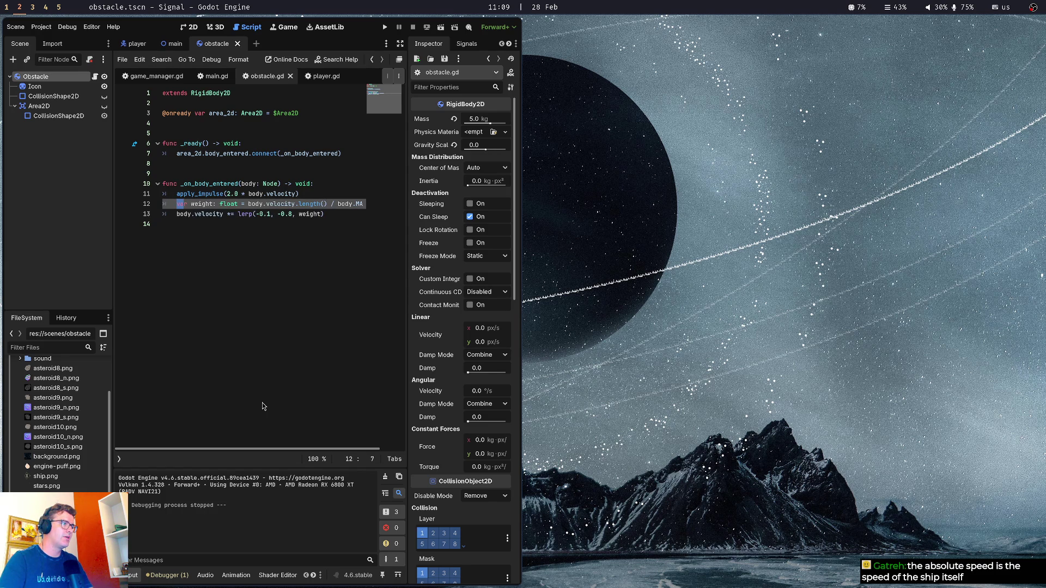
key("Down")
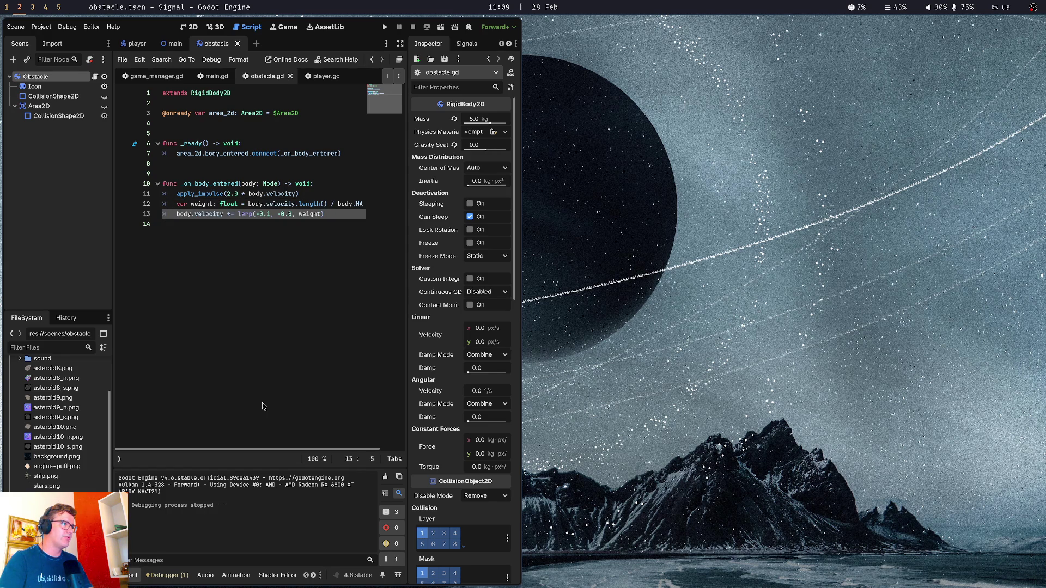
Insert a print(self.) line above the velocity update and open the RigidBody2D class reference
key("ctrl+shift+Return")
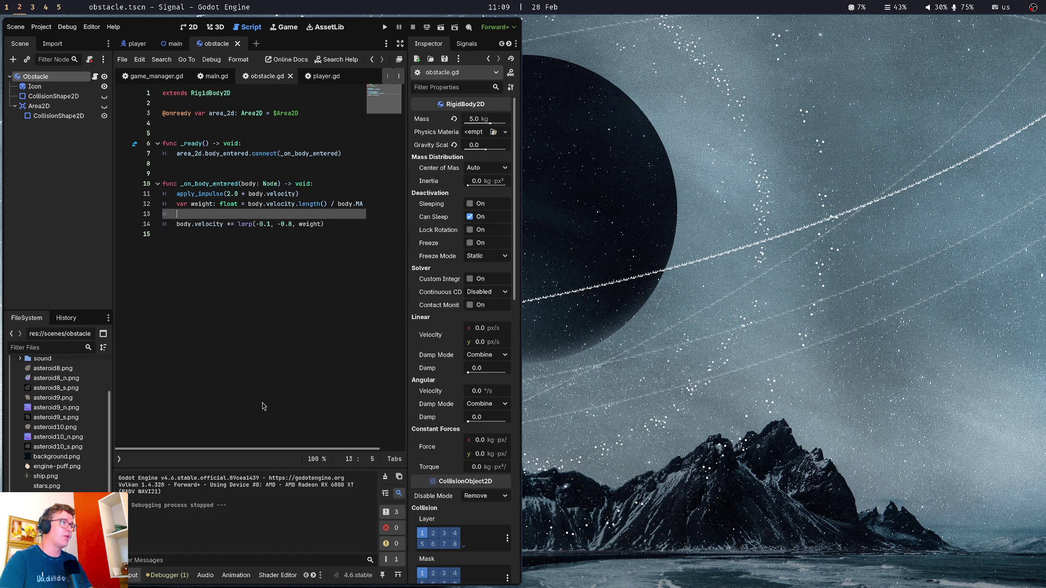
type("pritn")
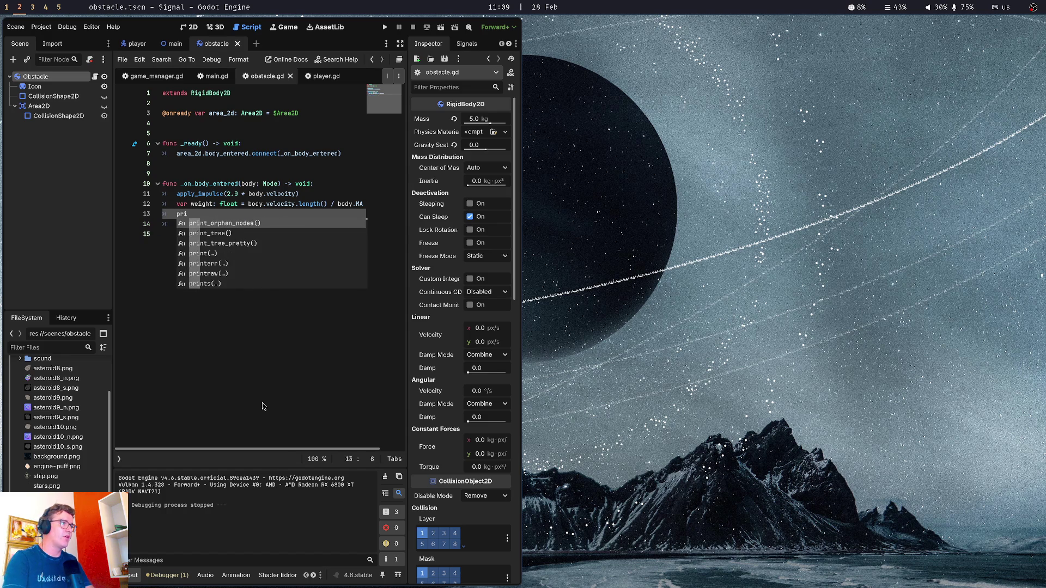
key("BackSpace")
key("BackSpace")
type("nt")
key("Return")
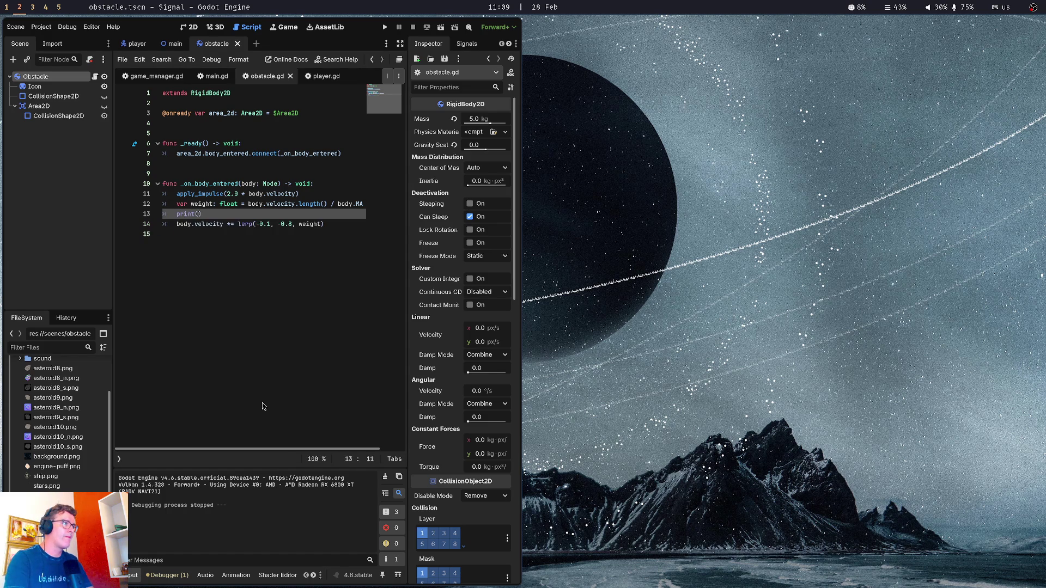
type("velocity)")
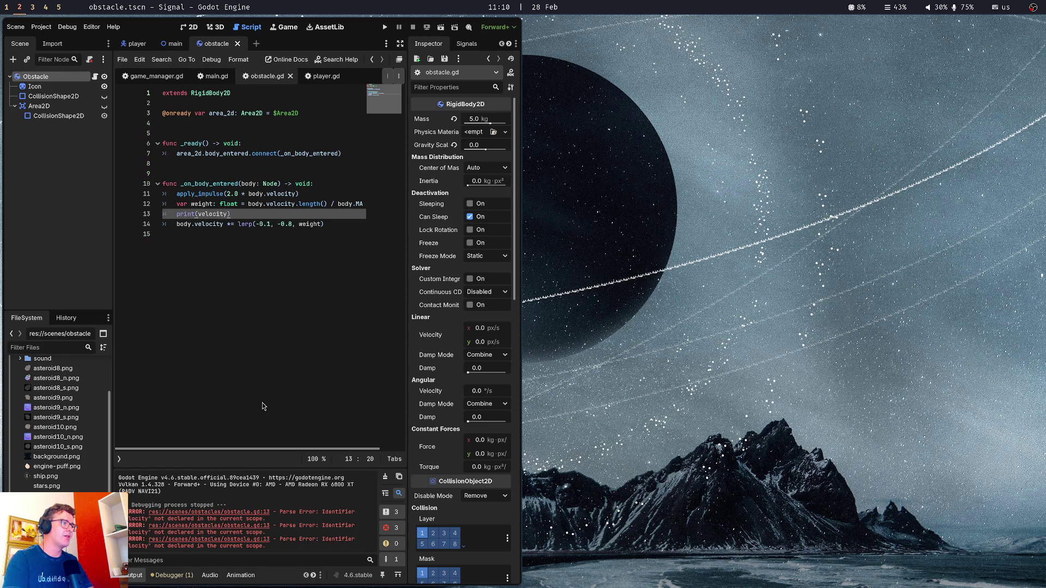
key("Left")
key("ctrl+BackSpace")
type("body")
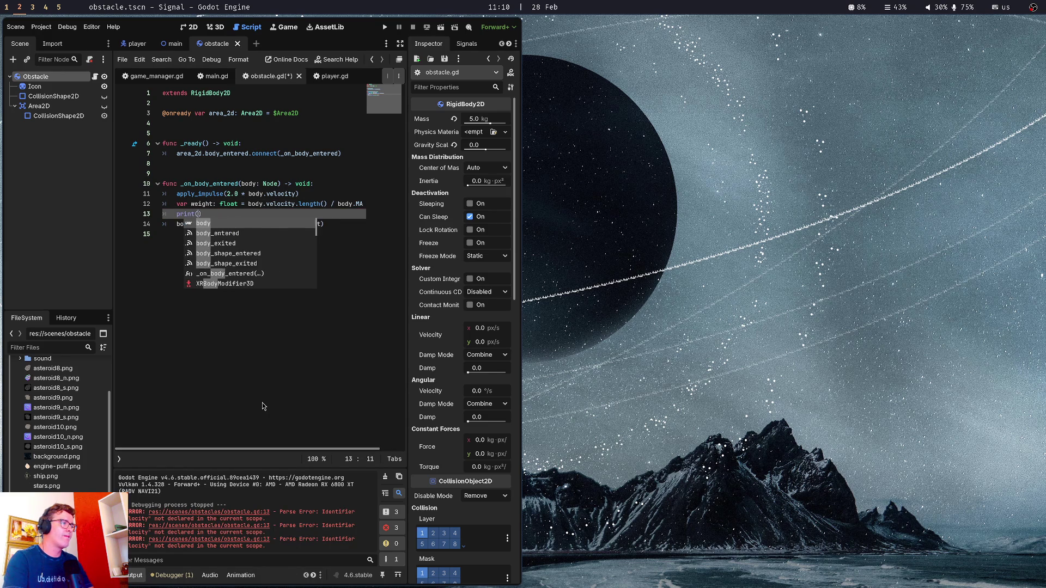
type("self.")
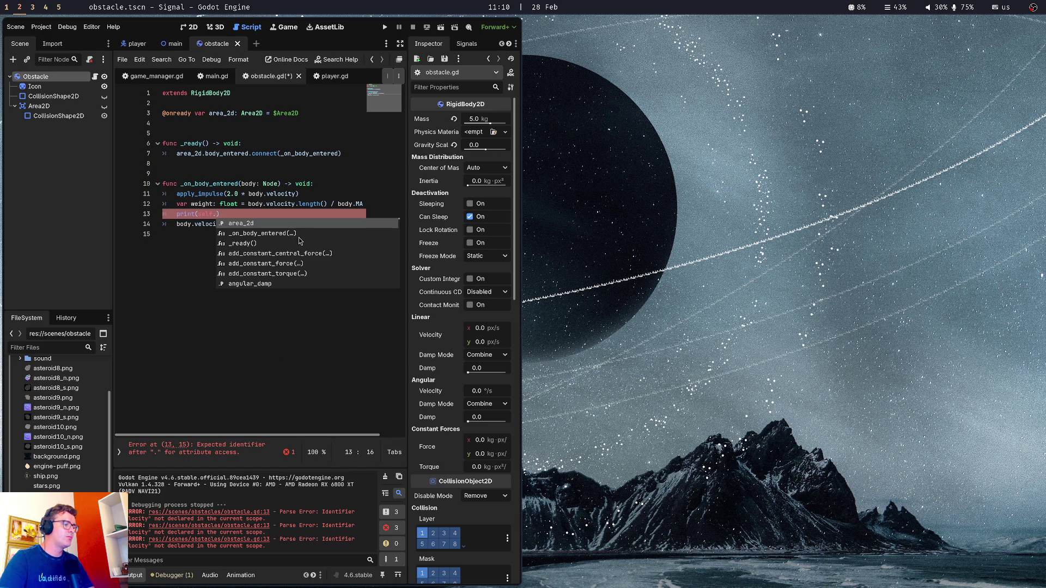
left_click(271, 160)
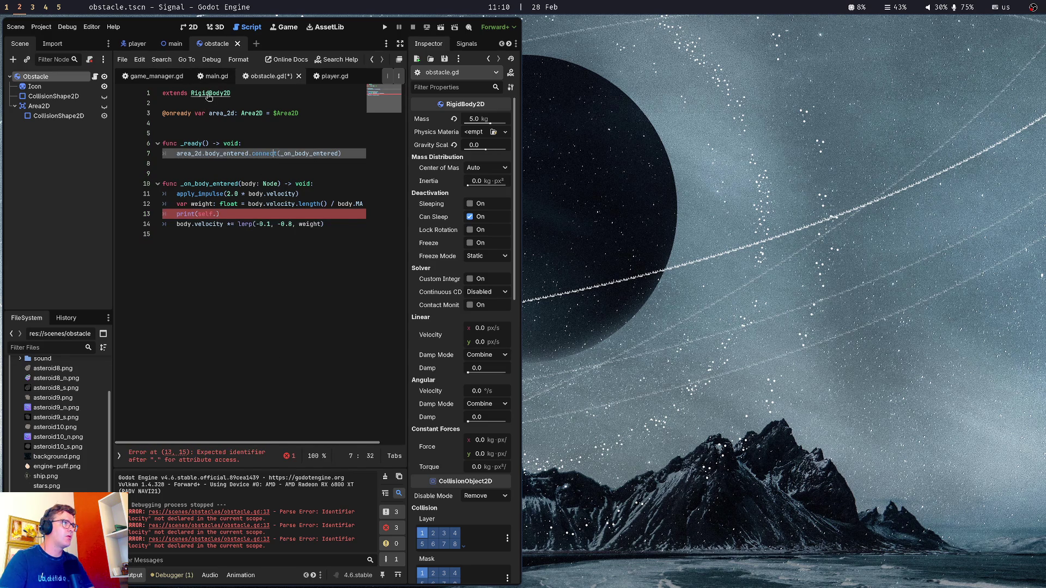
left_click(209, 94, "ctrl")
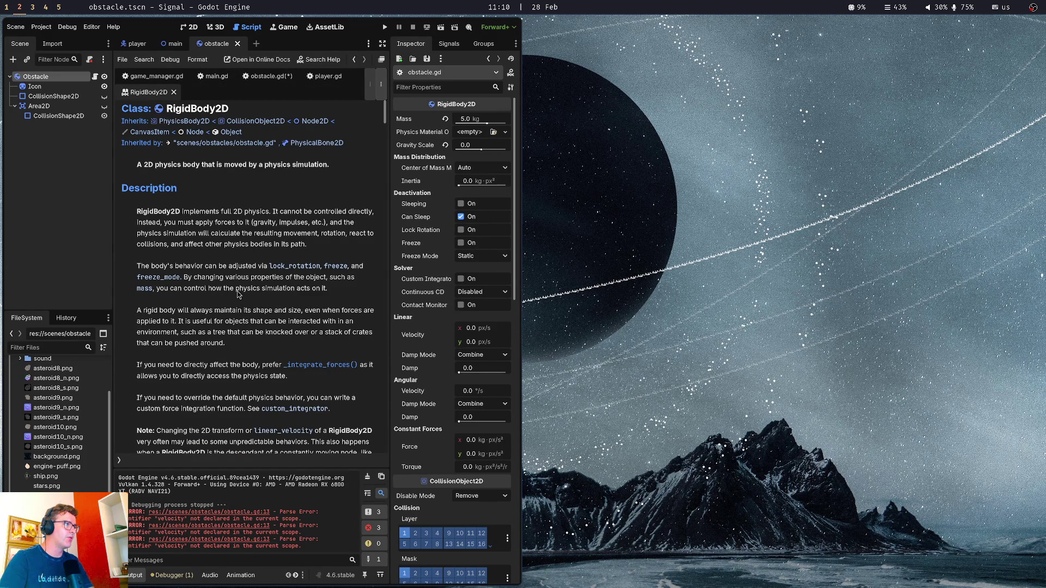
Maximize the Godot window and read the RigidBody2D properties down to angular_velocity's units
scroll(238, 294, "down", 5)
scroll(238, 294, "down", 2)
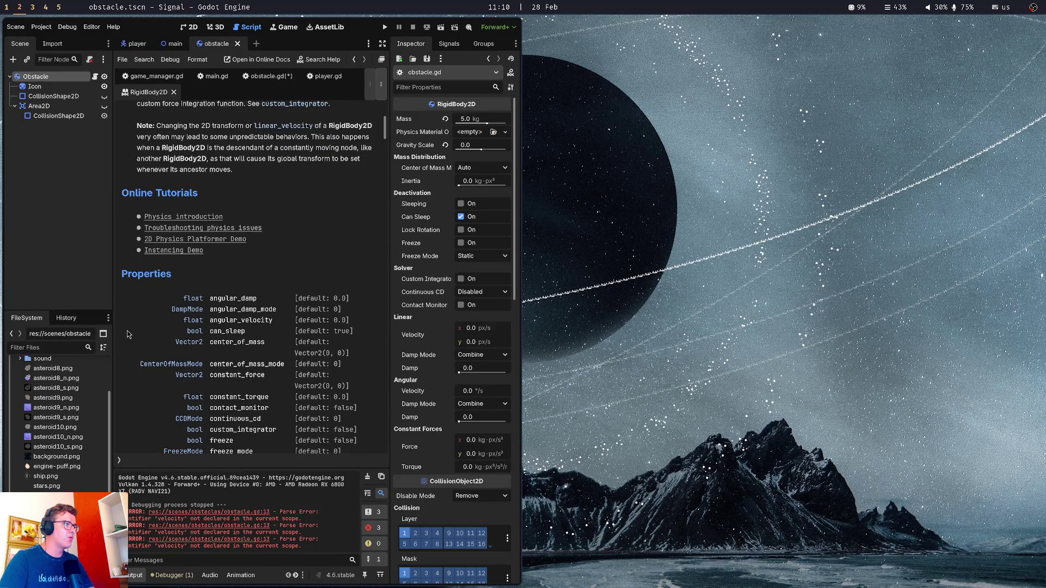
key("super+f")
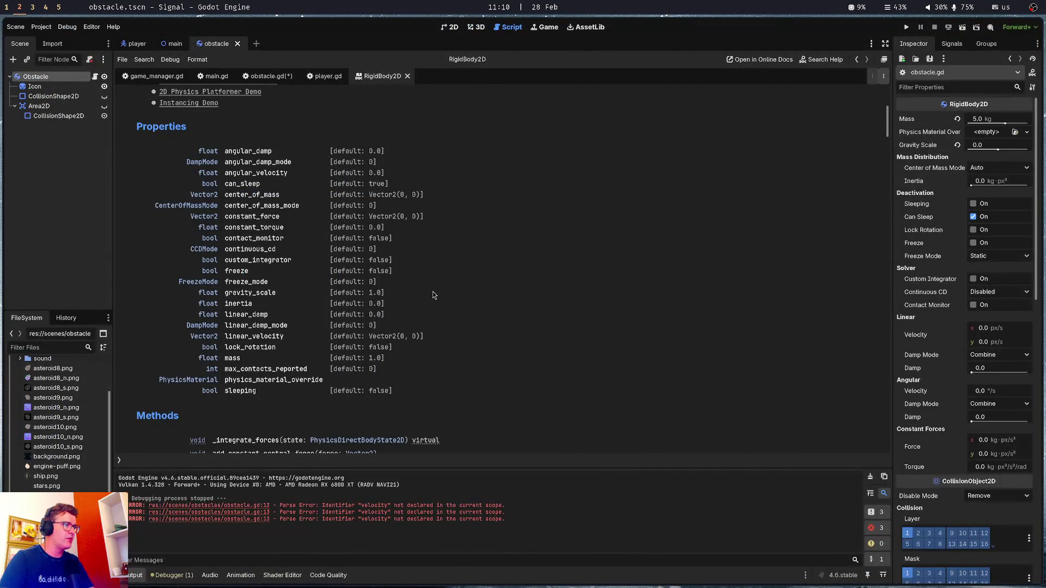
scroll(336, 253, "down", 3)
scroll(336, 252, "down", 2)
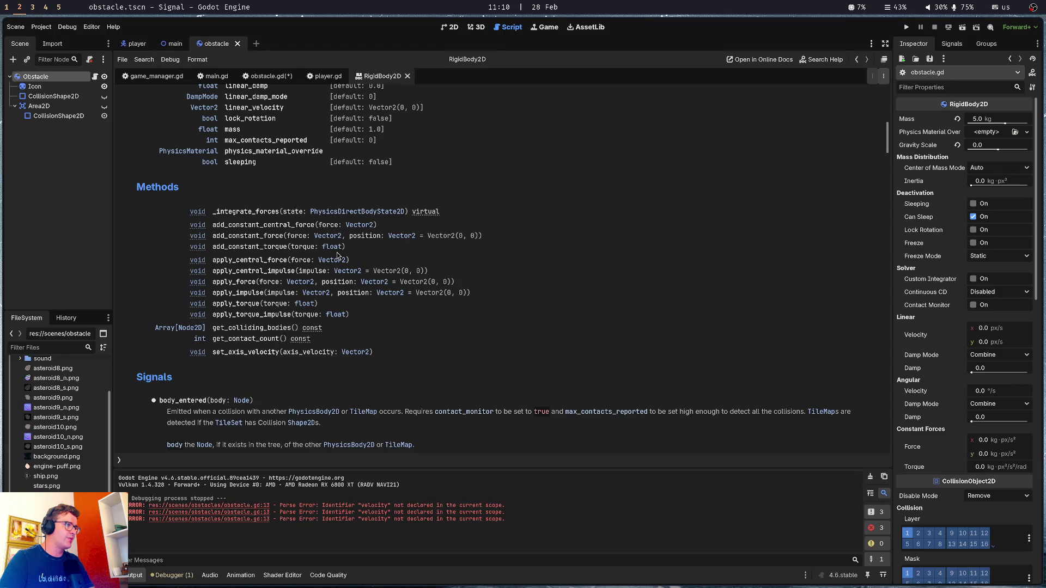
scroll(336, 255, "down", 2)
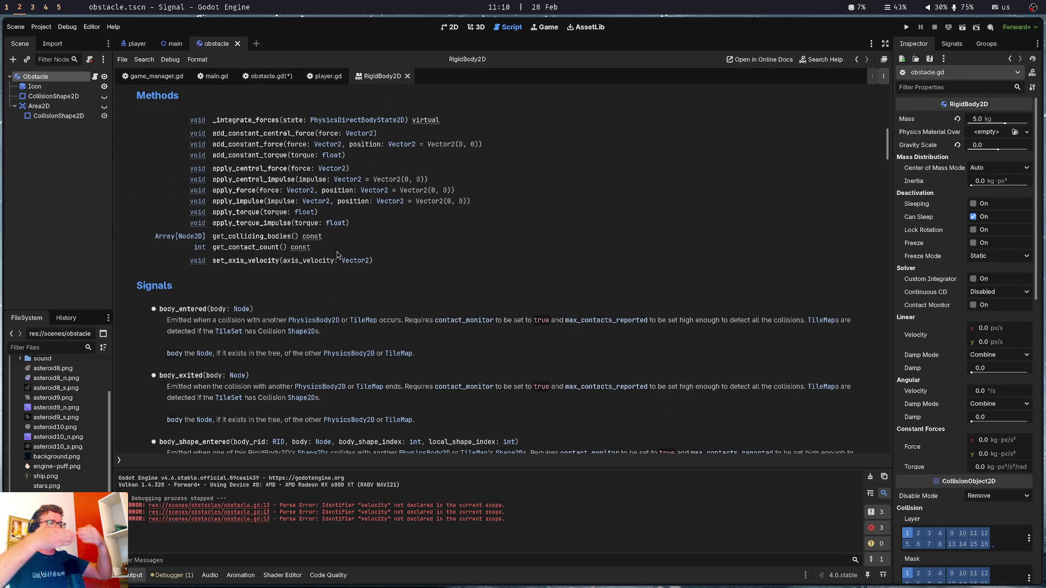
scroll(321, 250, "down", 6)
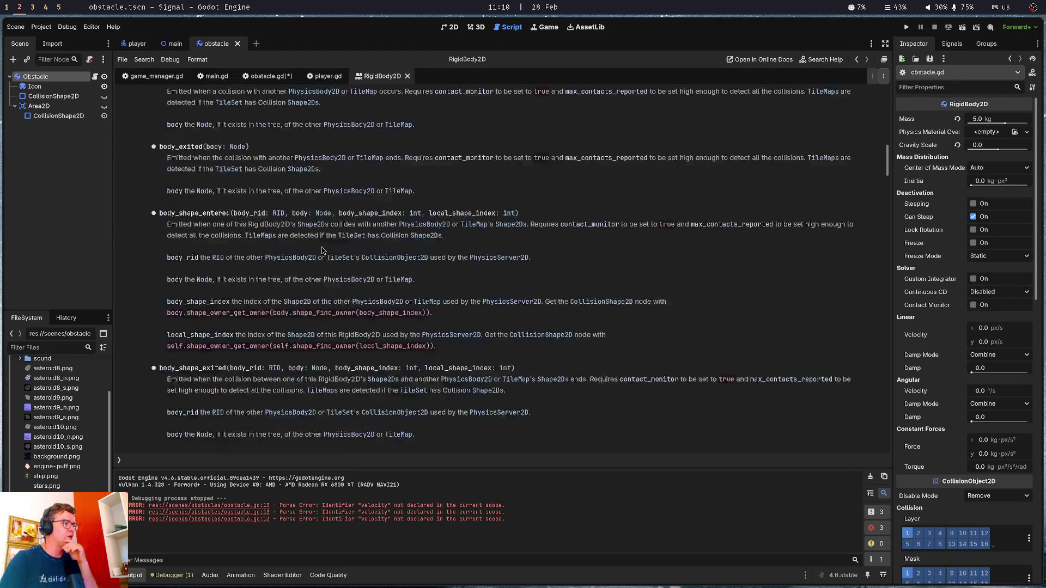
scroll(321, 250, "down", 7)
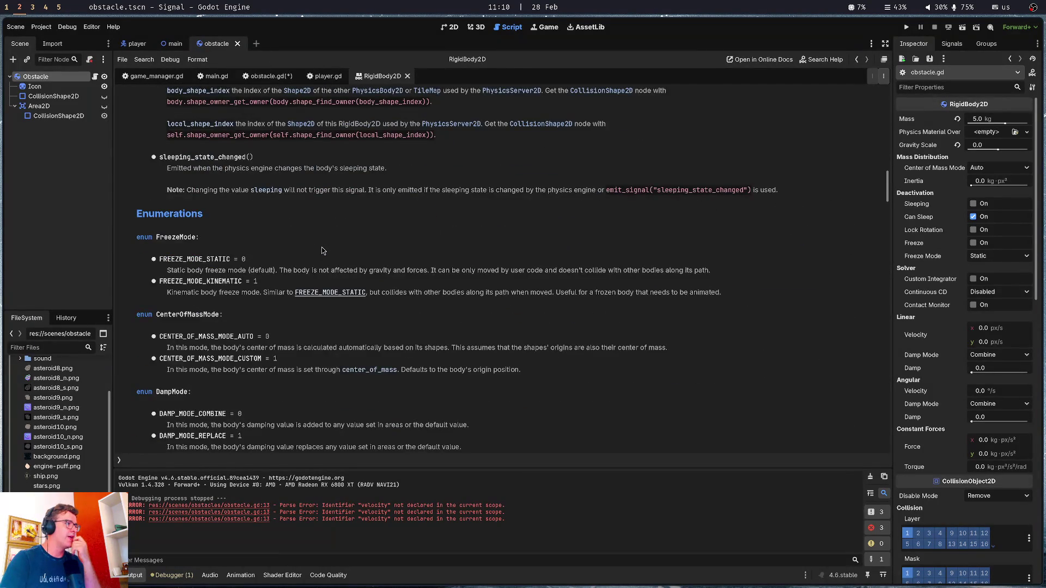
scroll(322, 251, "down", 10)
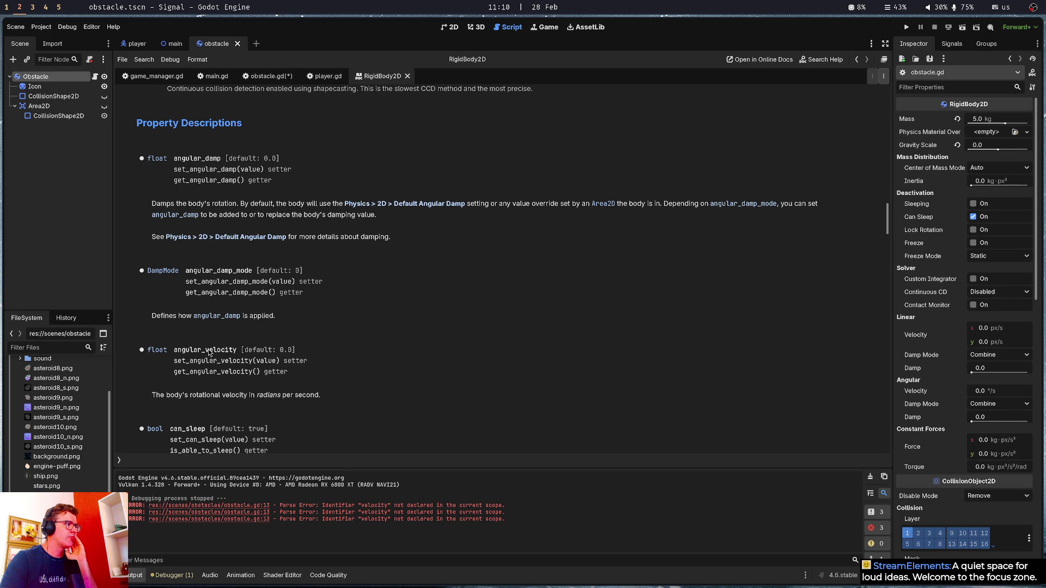
left_click_drag(190, 396, 307, 397)
left_click(308, 396)
Read on past constant_force through the rest of the RigidBody2D reference
scroll(308, 397, "down", 3)
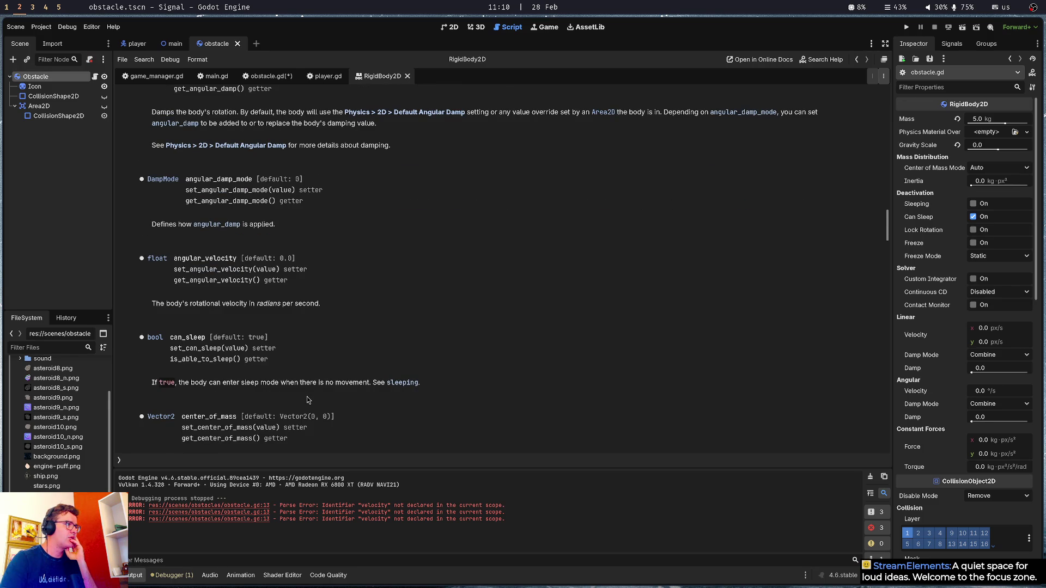
scroll(307, 401, "down", 3)
scroll(307, 400, "down", 5)
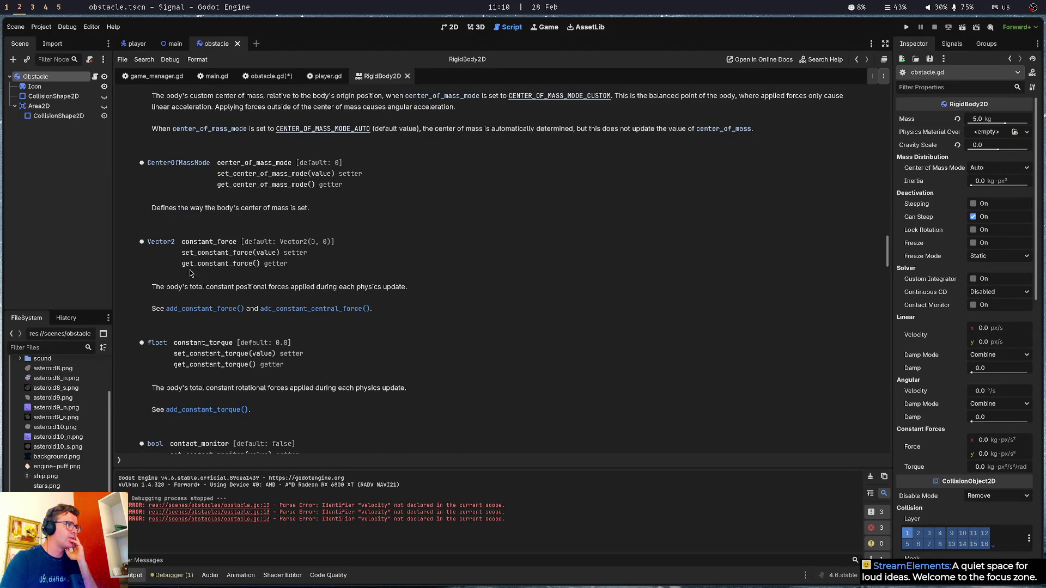
left_click_drag(174, 288, 252, 291)
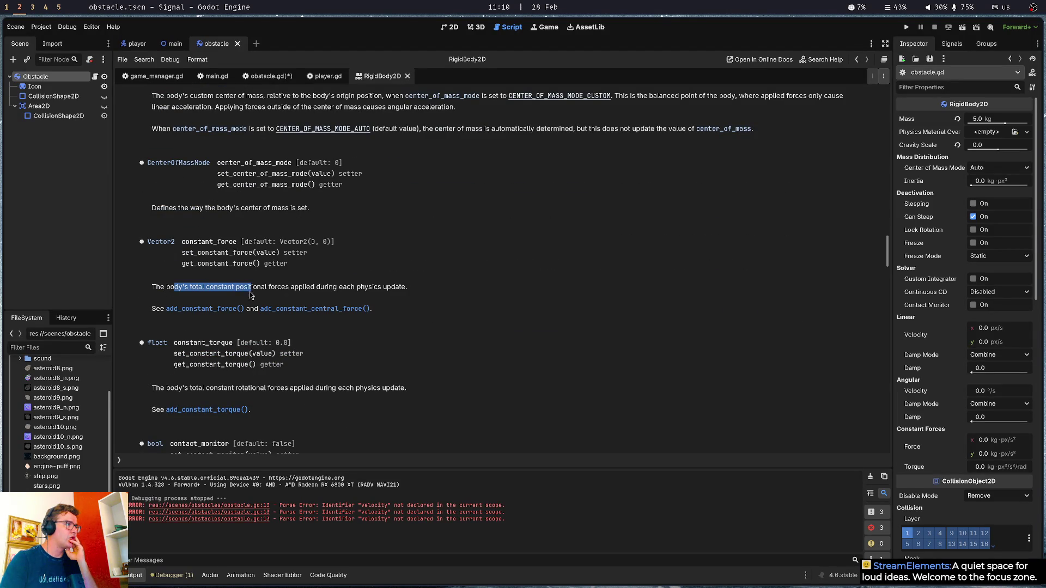
left_click(208, 289)
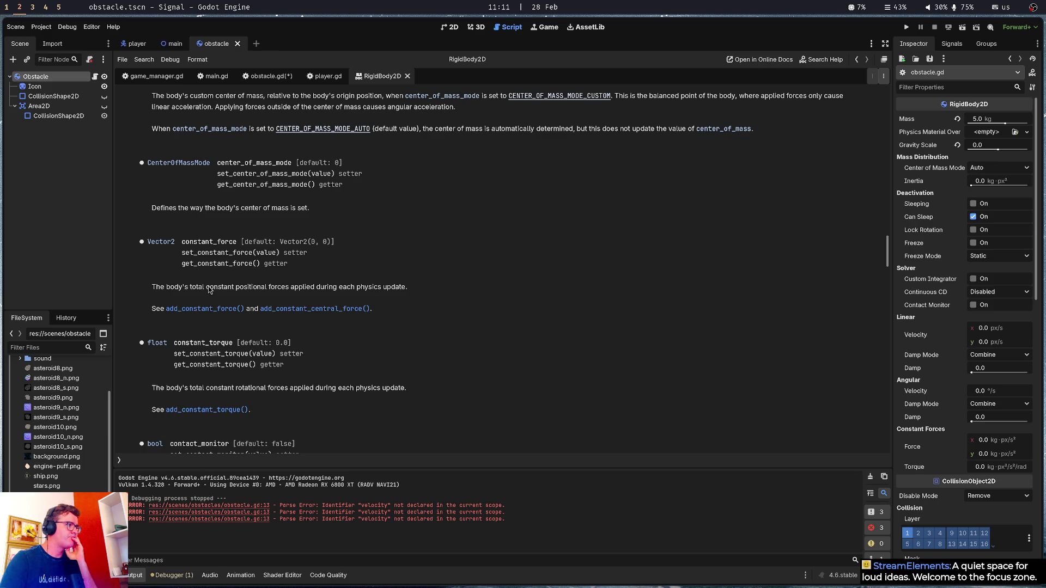
scroll(208, 289, "down", 5)
scroll(208, 289, "down", 6)
scroll(209, 289, "down", 2)
scroll(209, 289, "down", 4)
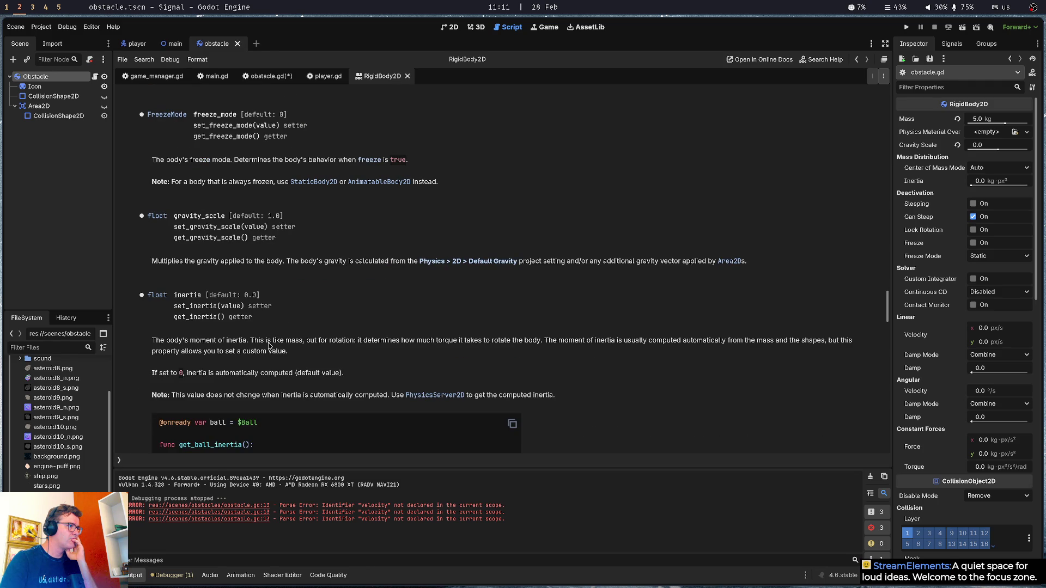
scroll(295, 353, "down", 2)
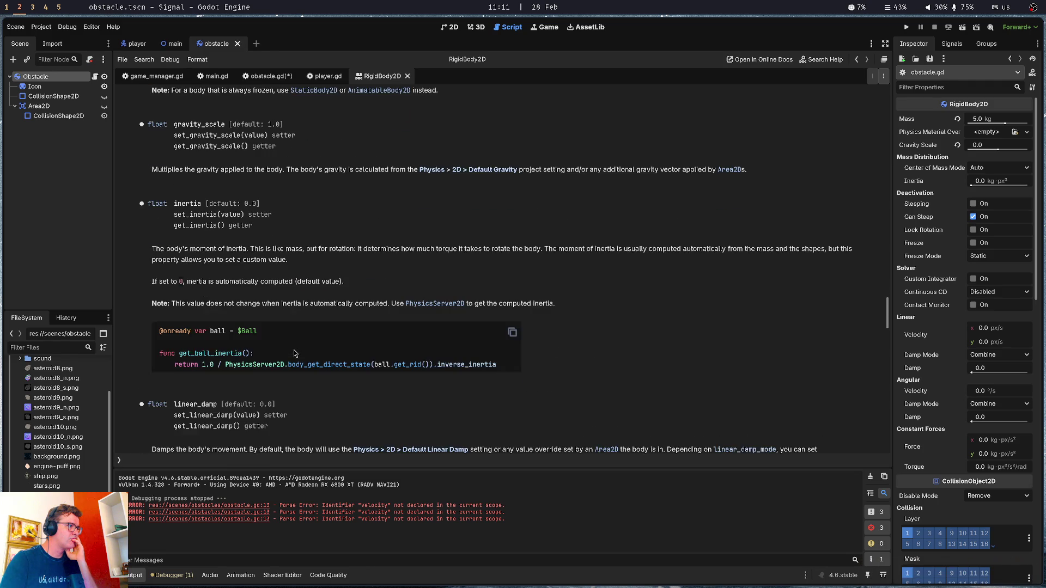
scroll(294, 353, "down", 2)
scroll(288, 342, "down", 2)
scroll(289, 342, "down", 3)
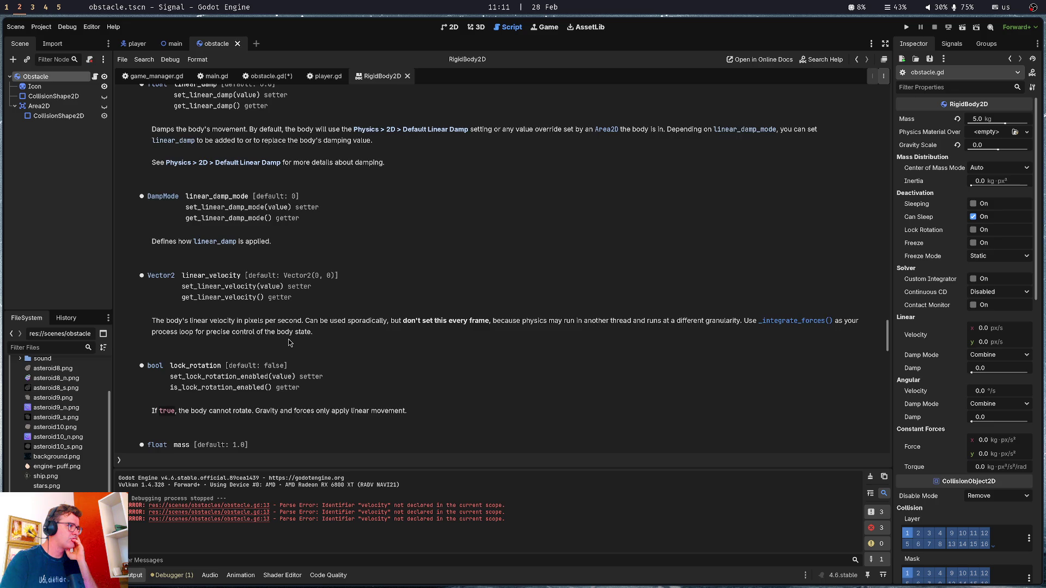
scroll(289, 342, "down", 2)
scroll(289, 342, "down", 5)
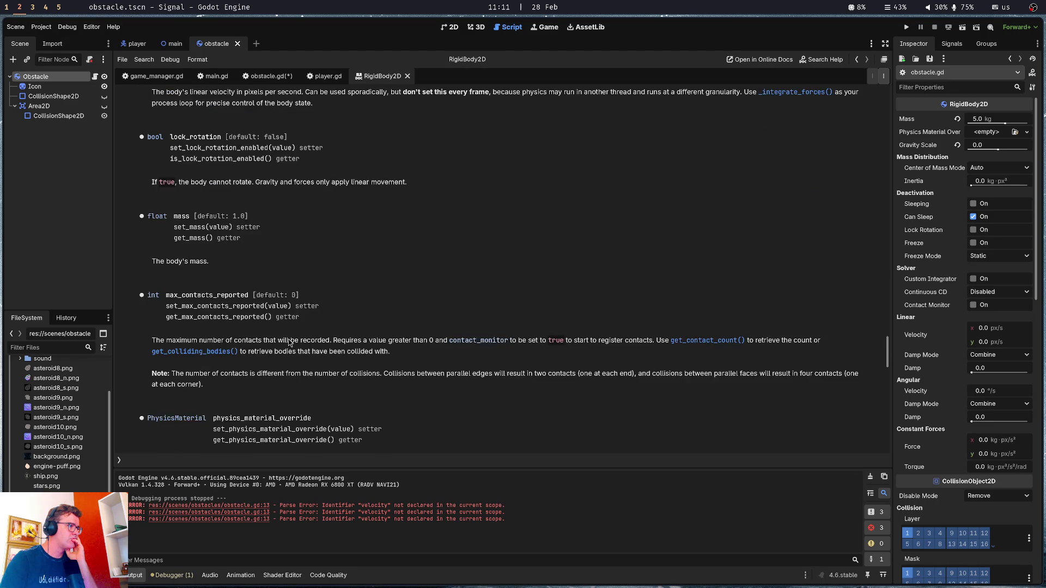
scroll(289, 342, "down", 3)
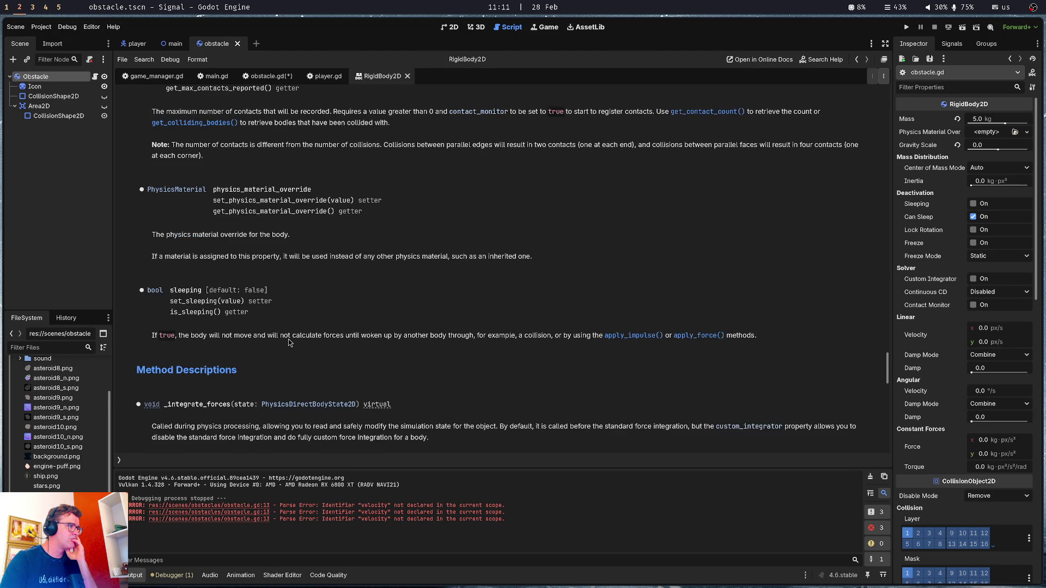
scroll(289, 342, "down", 2)
scroll(289, 342, "down", 3)
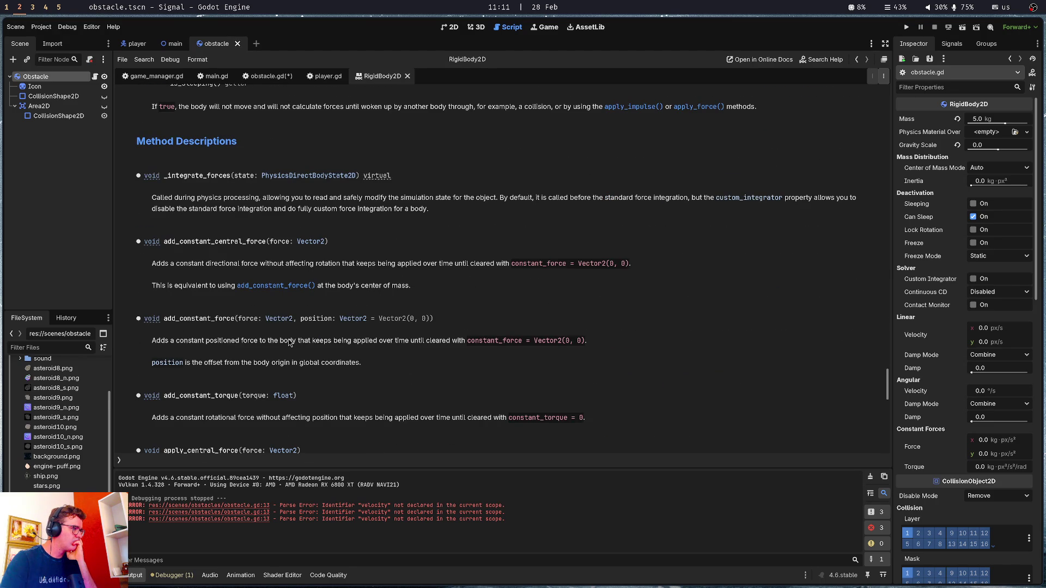
scroll(289, 342, "down", 1)
scroll(289, 342, "down", 1)
scroll(289, 342, "down", 4)
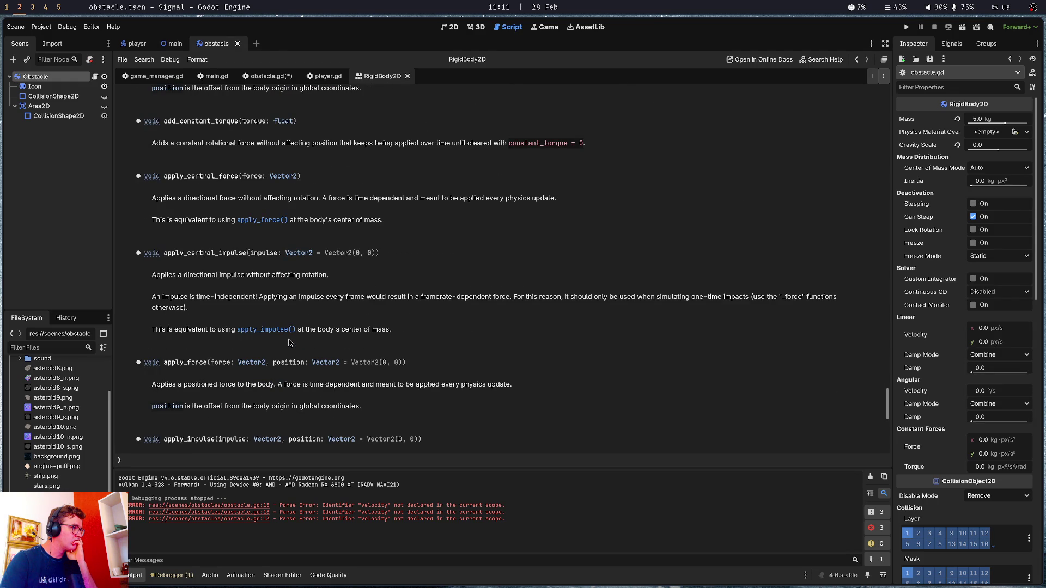
scroll(289, 342, "down", 4)
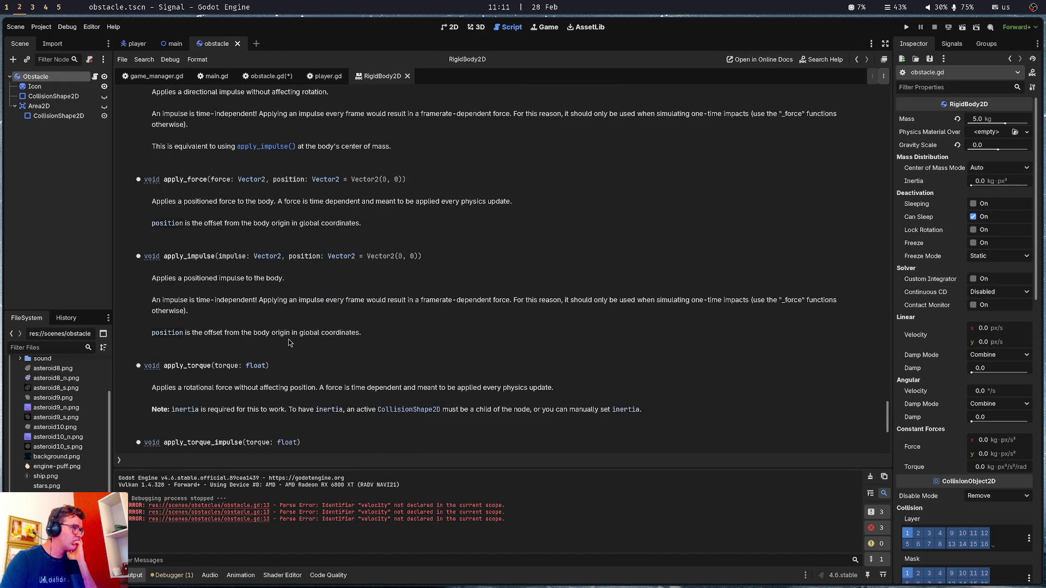
scroll(289, 342, "down", 4)
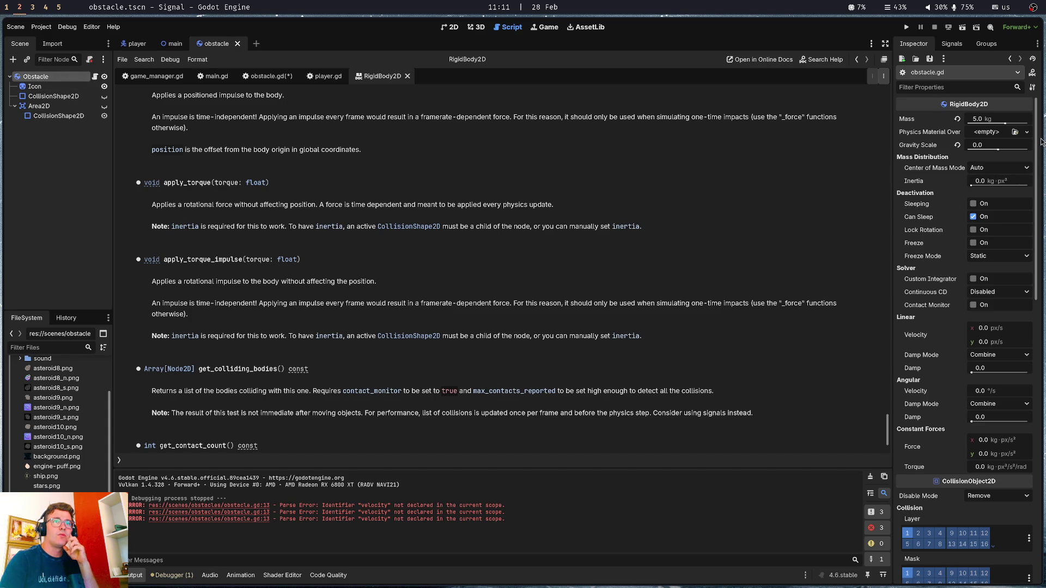
Go back to the obstacle.gd script
left_click_drag(1037, 142, 1039, 152)
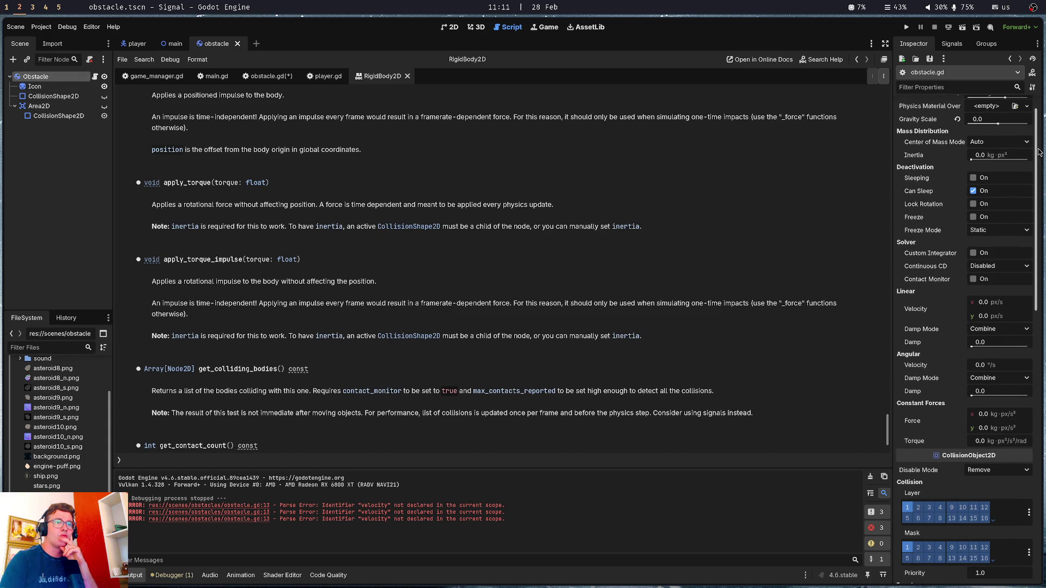
mouse_move(916, 316)
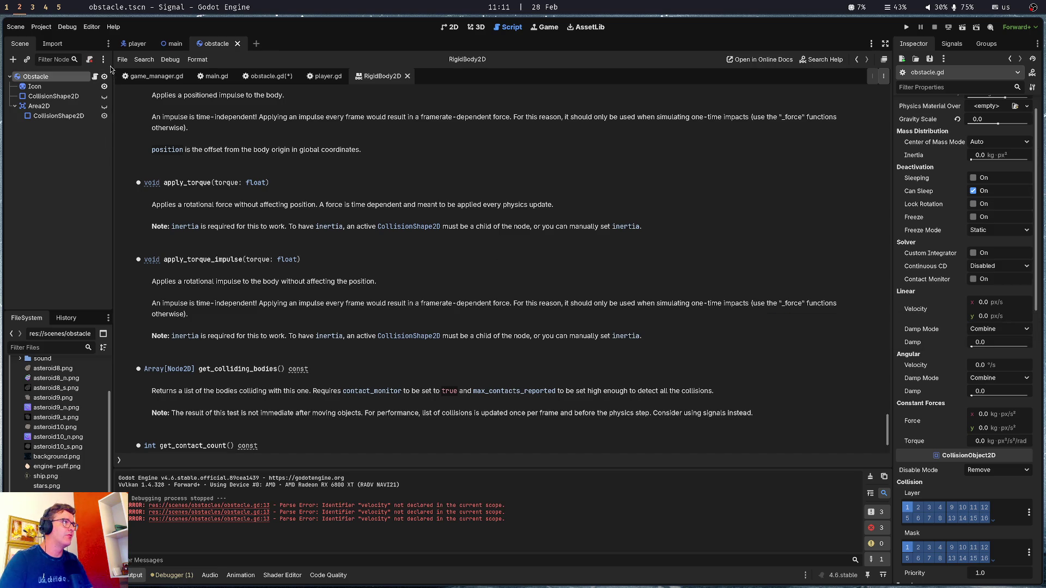
left_click(95, 77)
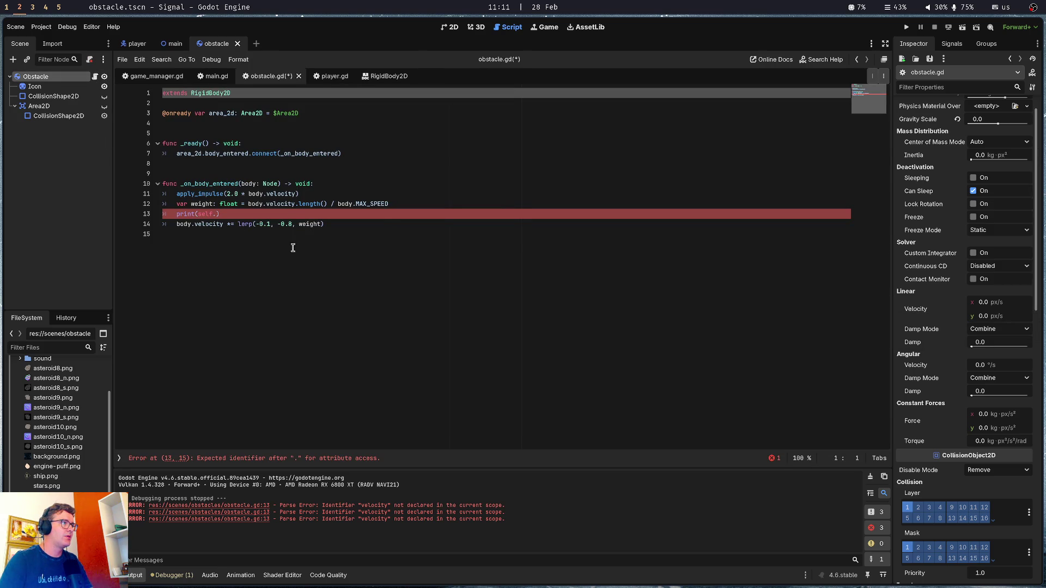
Change line 13 to print(linear_velocity), save obstacle.gd and run the game with F5
left_click(219, 212)
key("BackSpace")
key("BackSpace")
key("BackSpace")
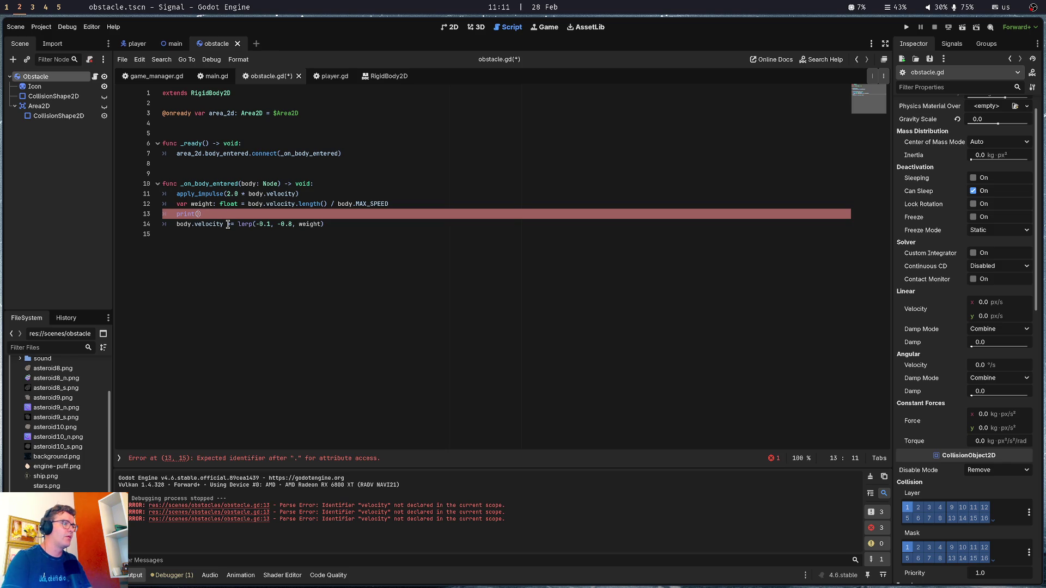
type("line")
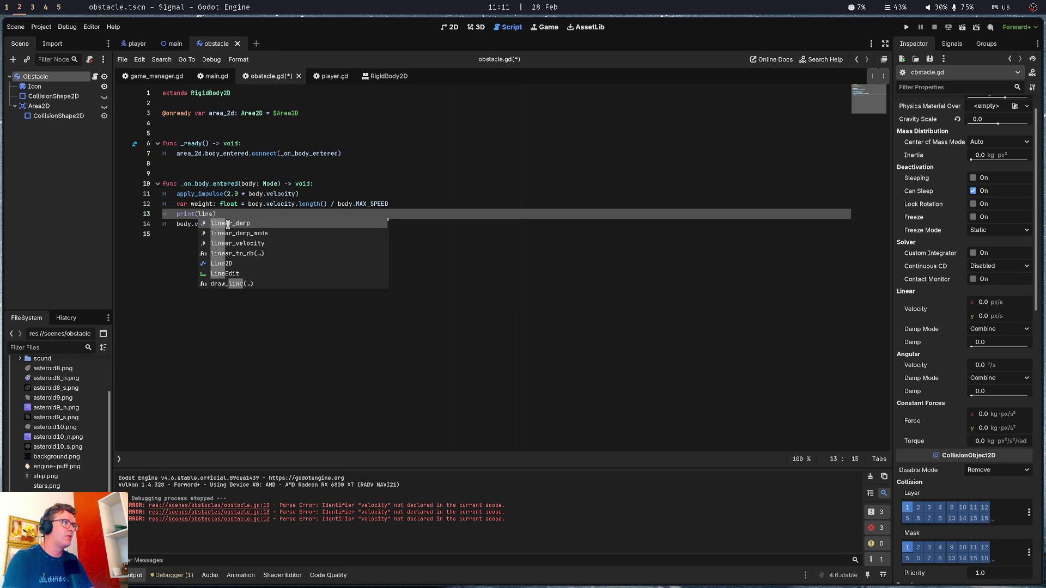
key("Down")
key("Down")
key("Return")
key("ctrl+s")
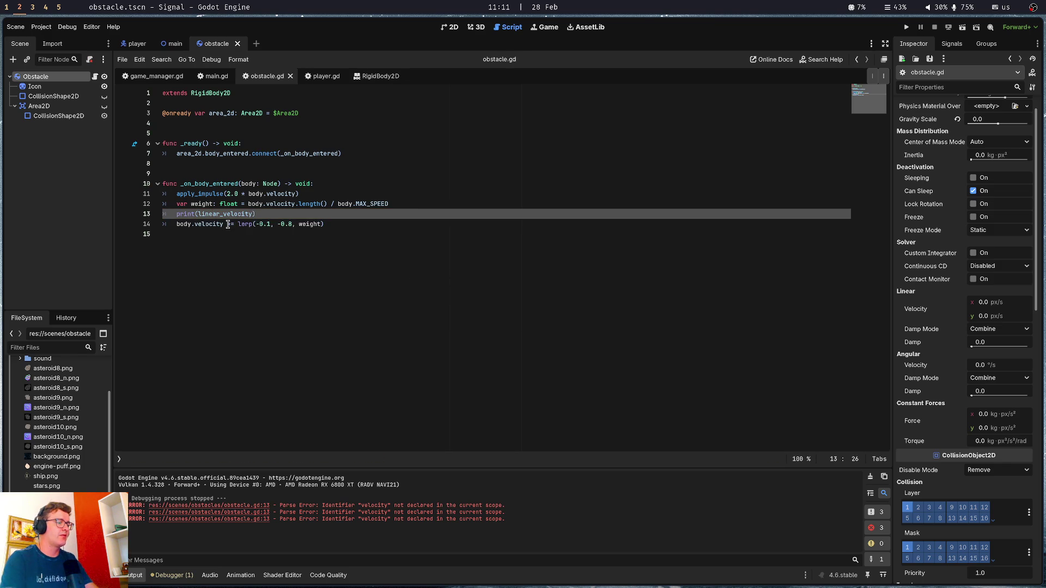
key("F5")
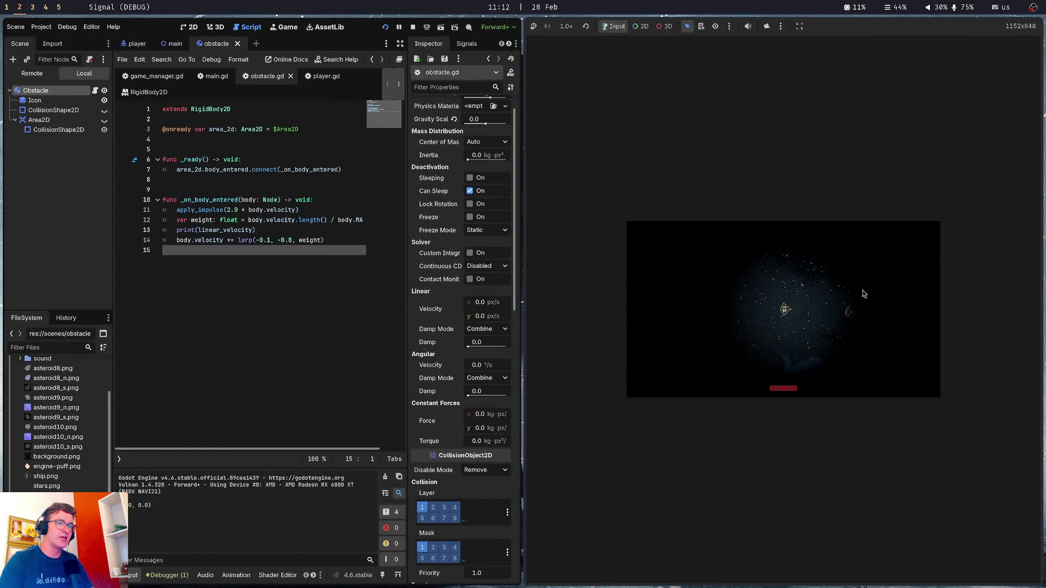
Thrust the ship into the obstacle to print its linear_velocity, then return to the script near line 13
left_click(860, 303)
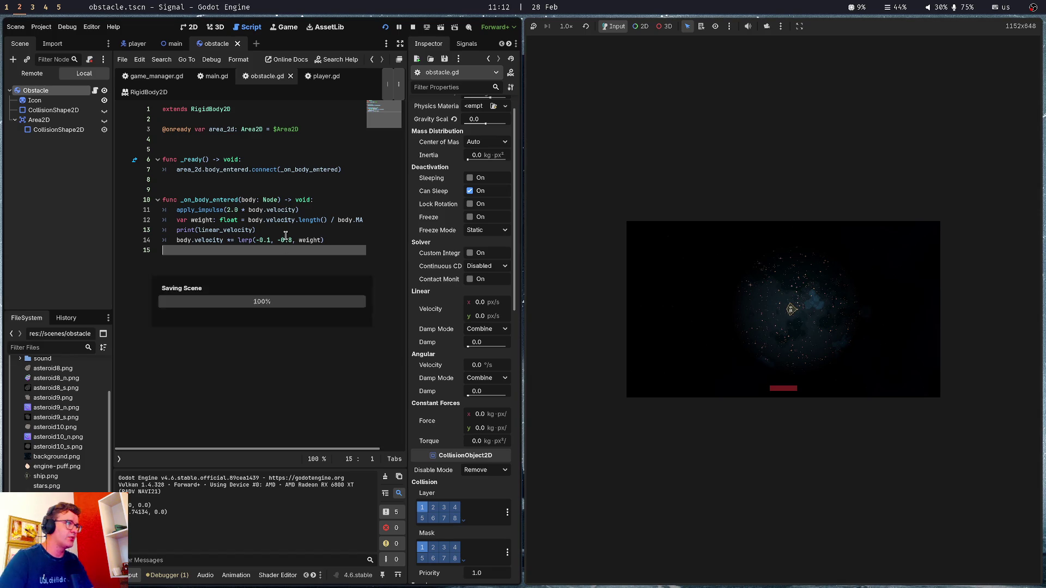
left_click(286, 234)
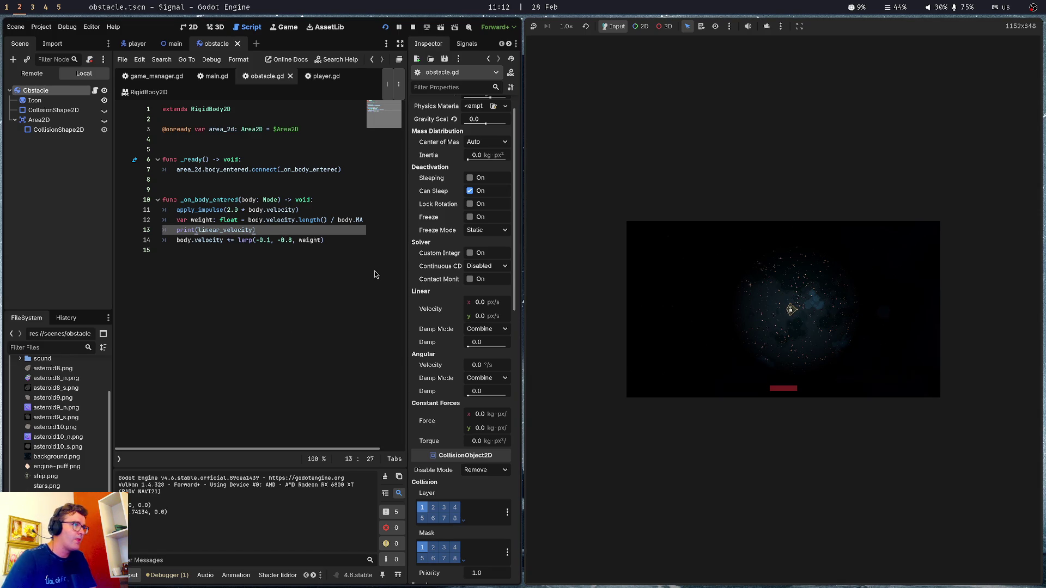
key("Up")
key("Up")
Add 'var relative_velocity = body.velocity - linear_velocity' below the apply_impulse line
key("End")
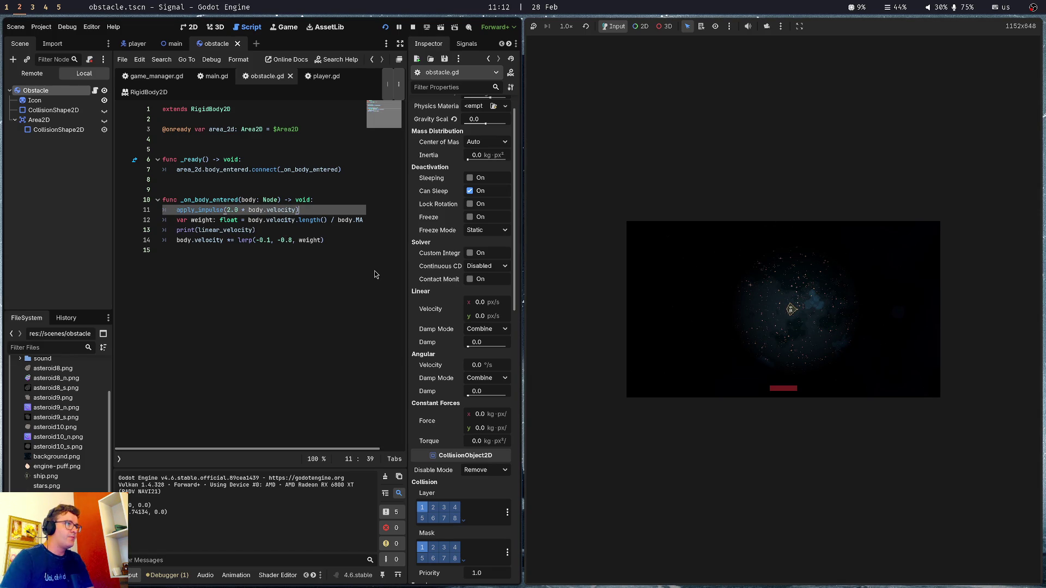
key("Return")
type("\\")
key("BackSpace")
type("var ")
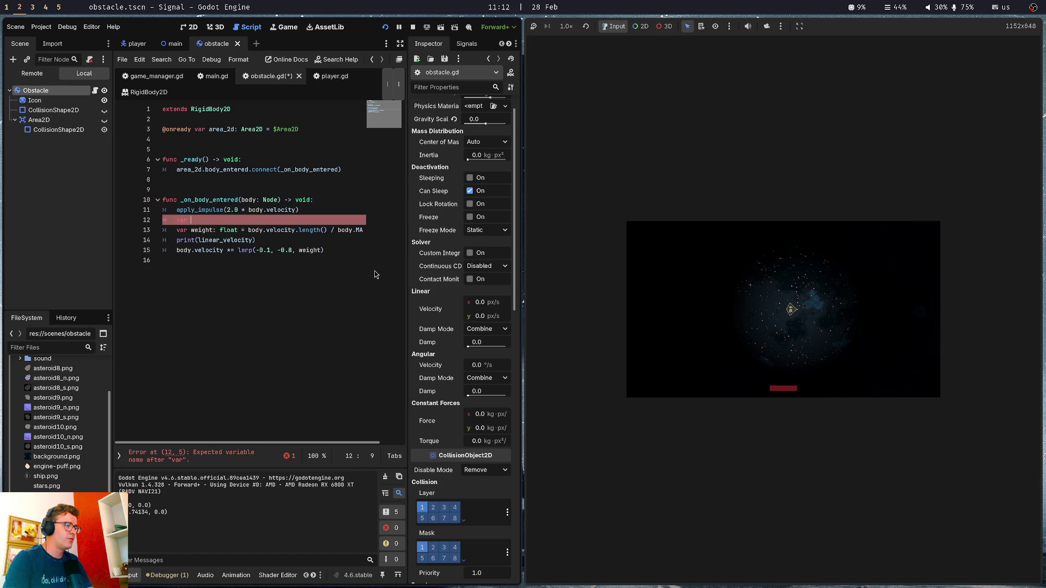
type("relative_velocity = b")
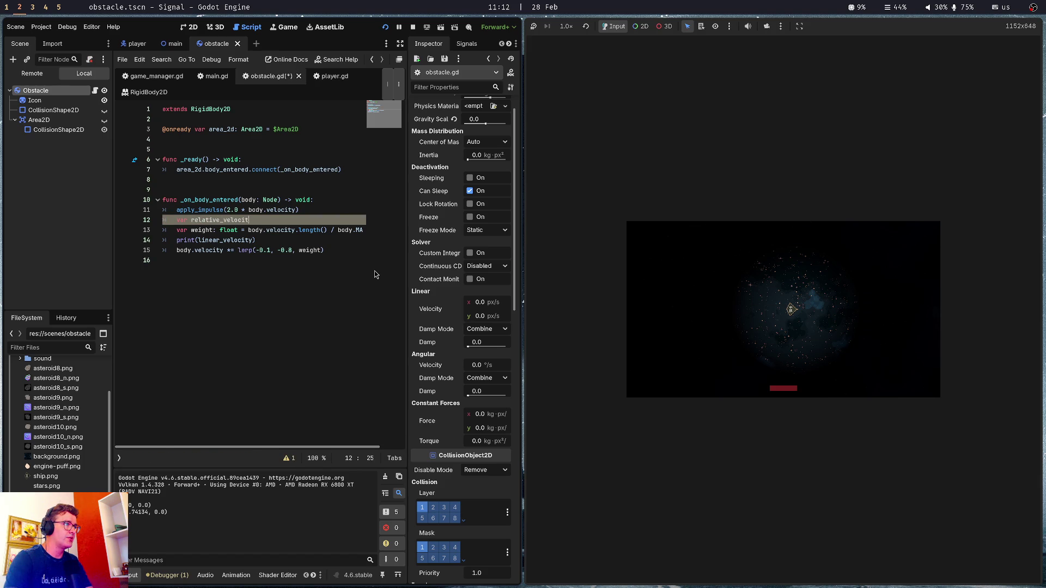
type("o")
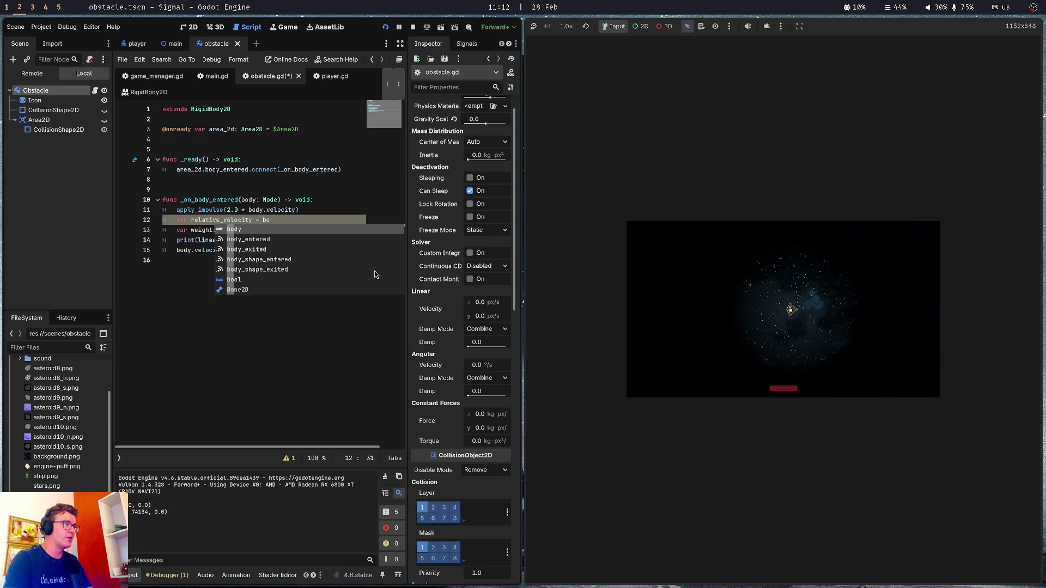
type("dy.ve")
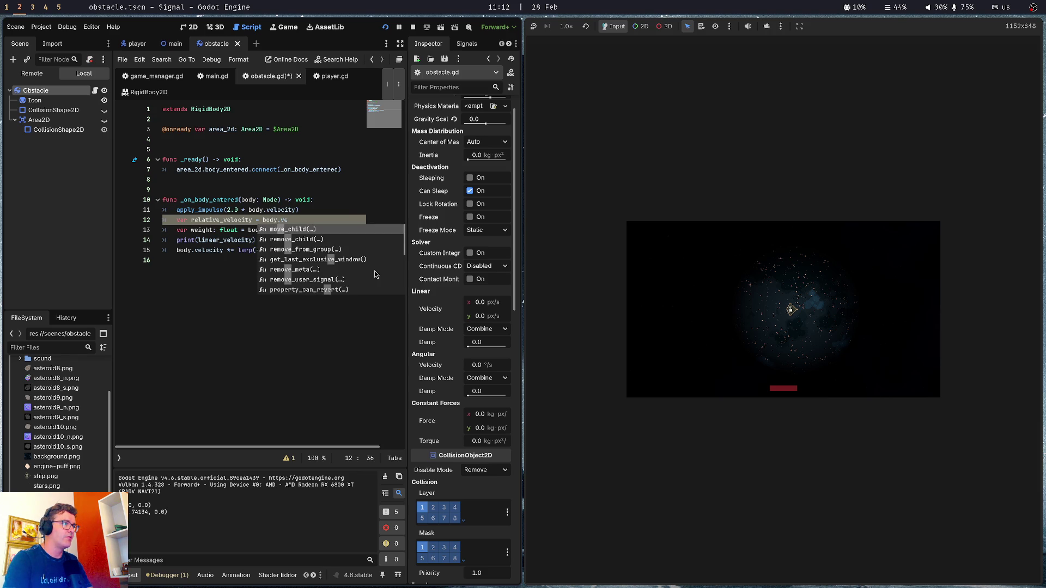
type("locity 0")
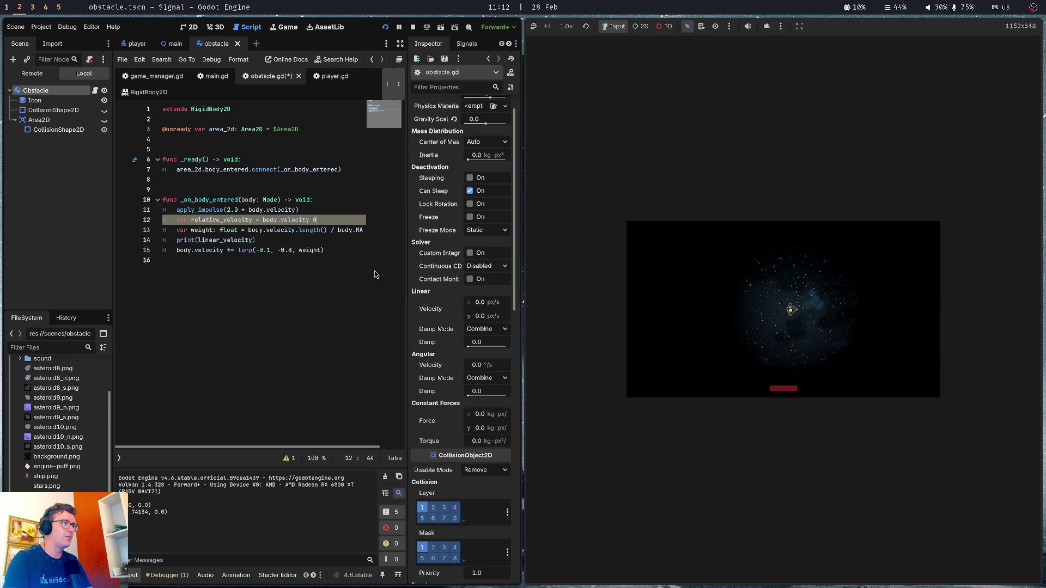
key("BackSpace")
type("- le")
key("BackSpace")
type("ien")
key("BackSpace")
key("BackSpace")
type("near_ve")
type("locity")
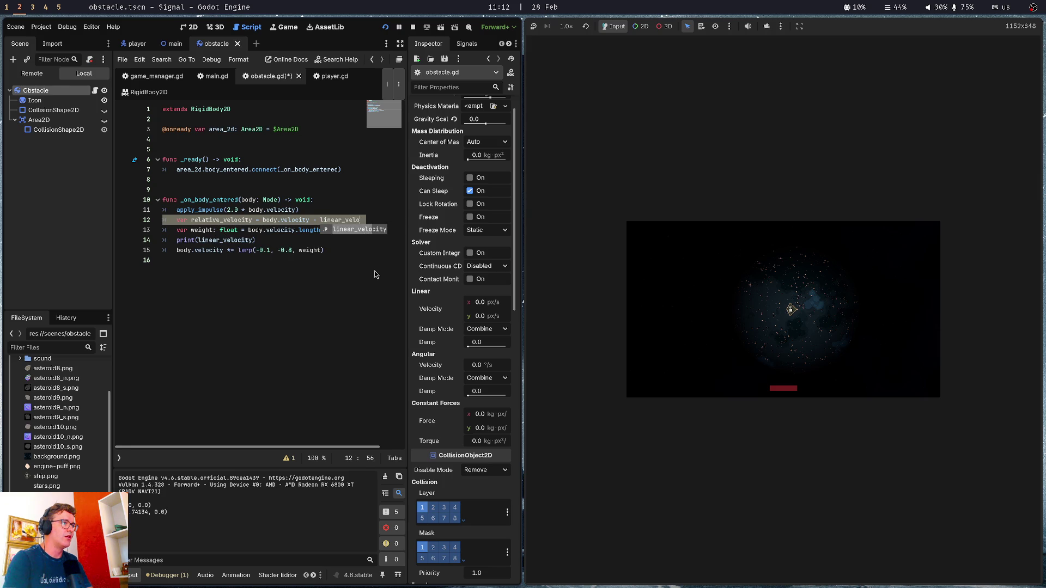
Base the weight on relative_velocity, delete the print line, save, and run the game
key("shift+Down")
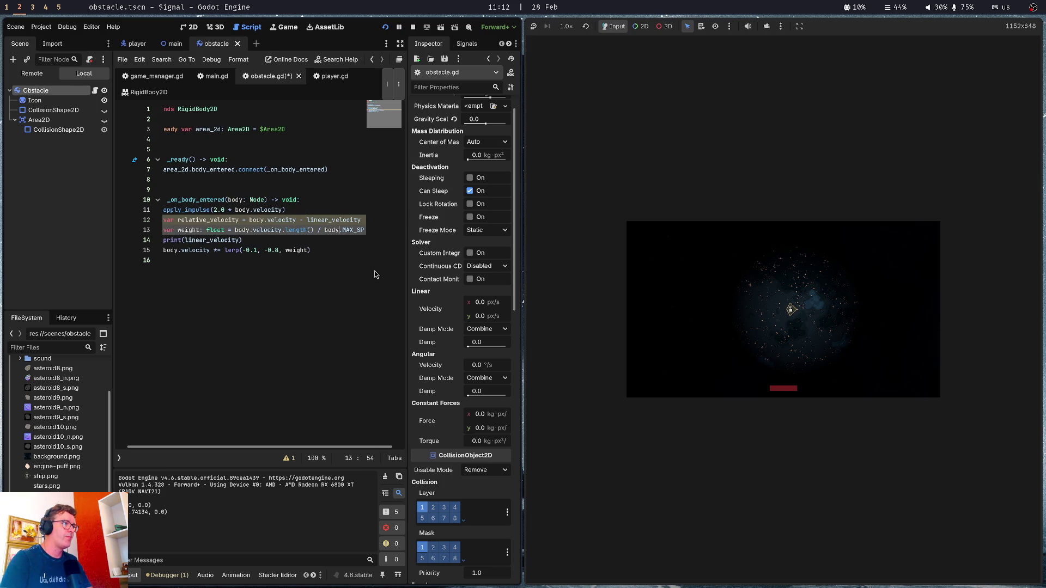
key("ctrl+Left")
key("ctrl+Left")
key("ctrl+Left")
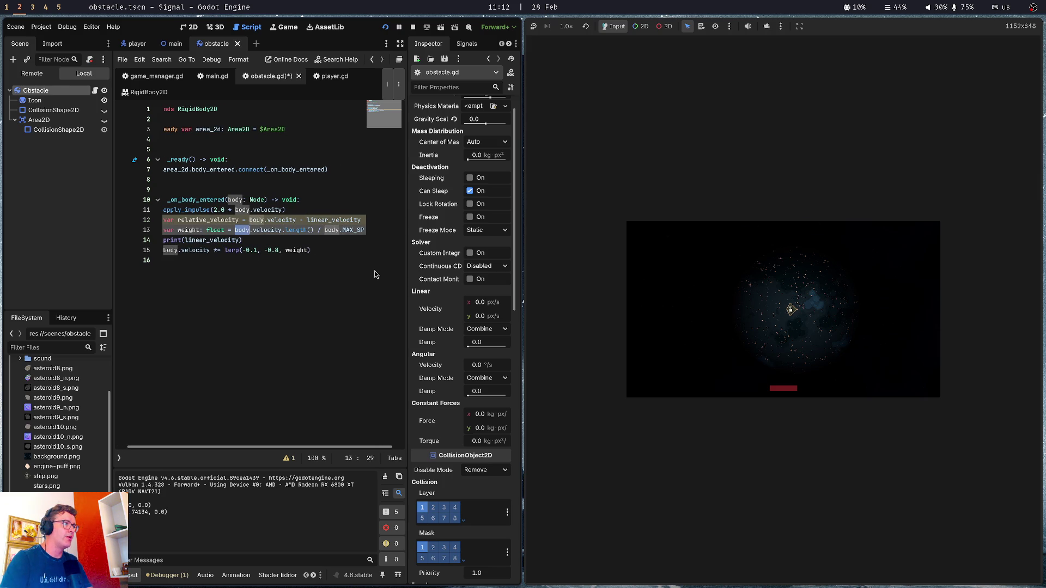
key("ctrl+BackSpace")
key("Delete")
type("relative_")
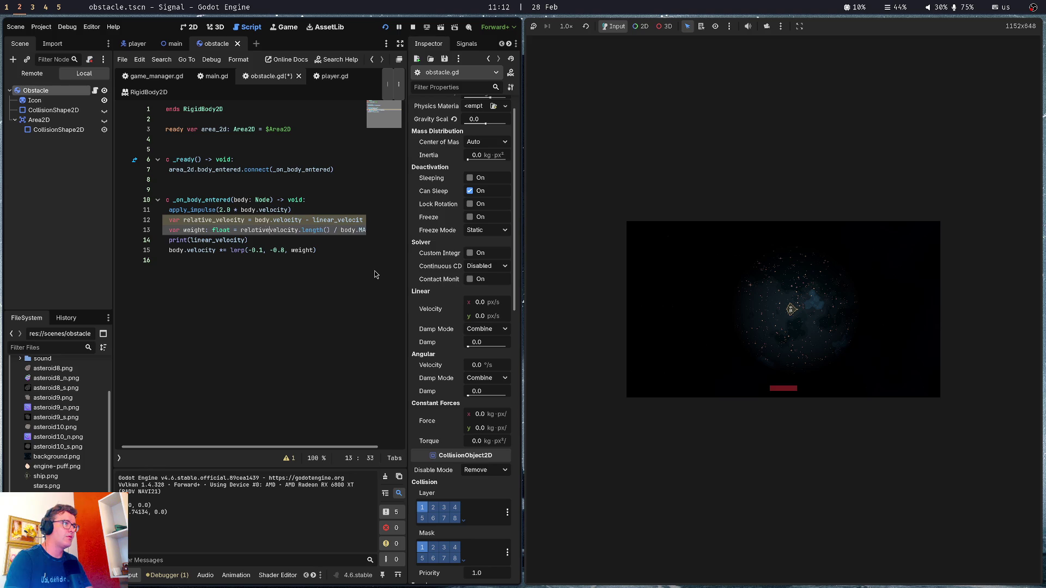
key("ctrl+shift+k")
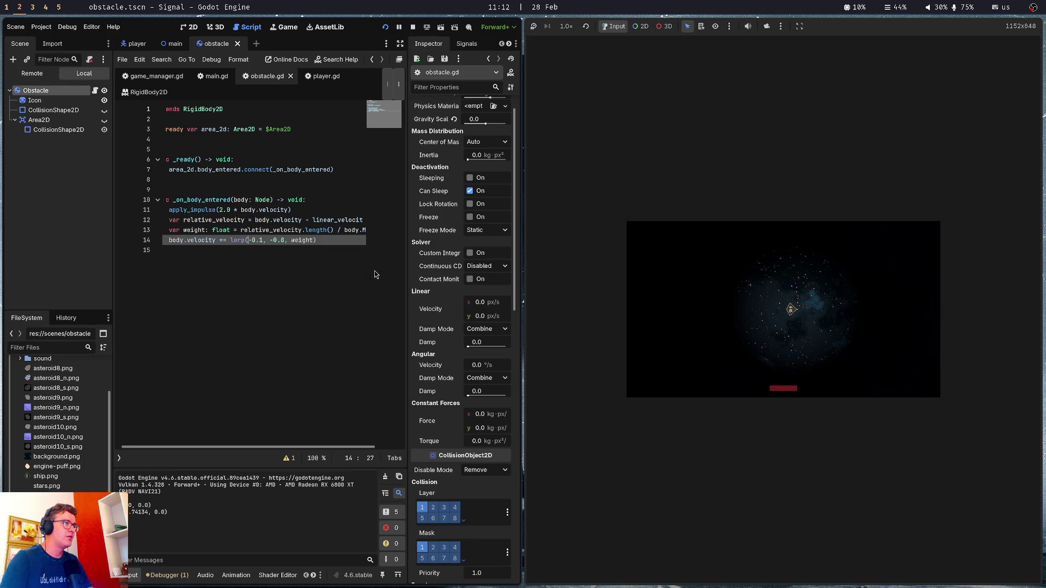
key("ctrl+s")
key("F5")
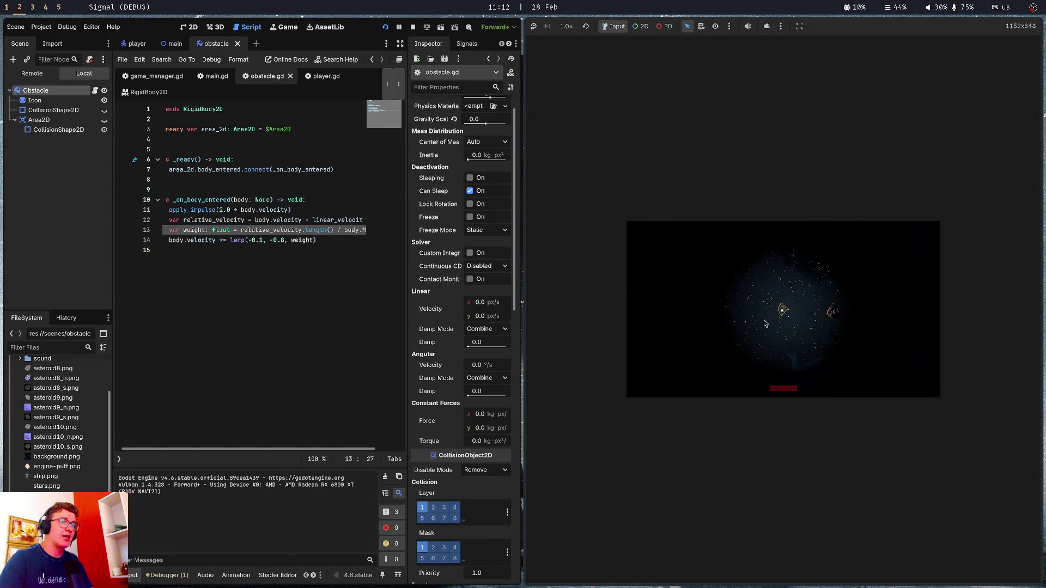
Fly the ship into the asteroid, then stop the running game
key("Up")
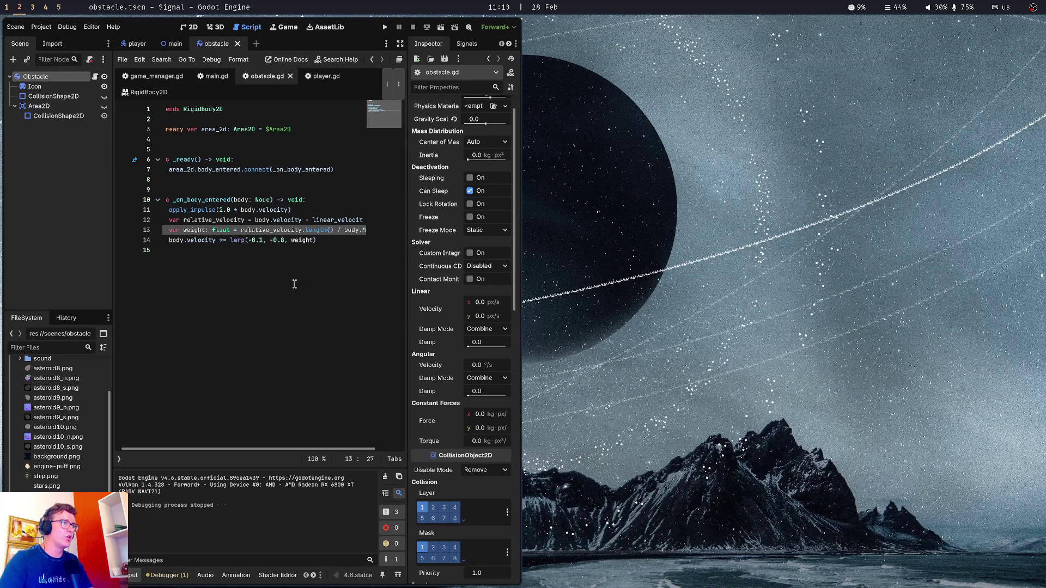
left_click(303, 219)
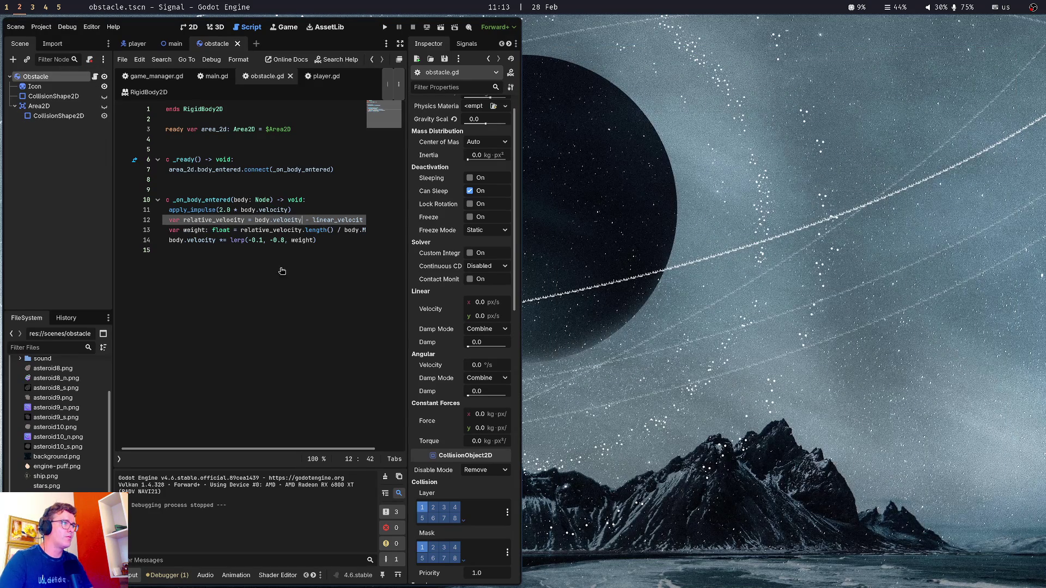
Review the relative_velocity collision code in obstacle.gd, then bring up a Ghostty terminal beside Godot
left_click(276, 249)
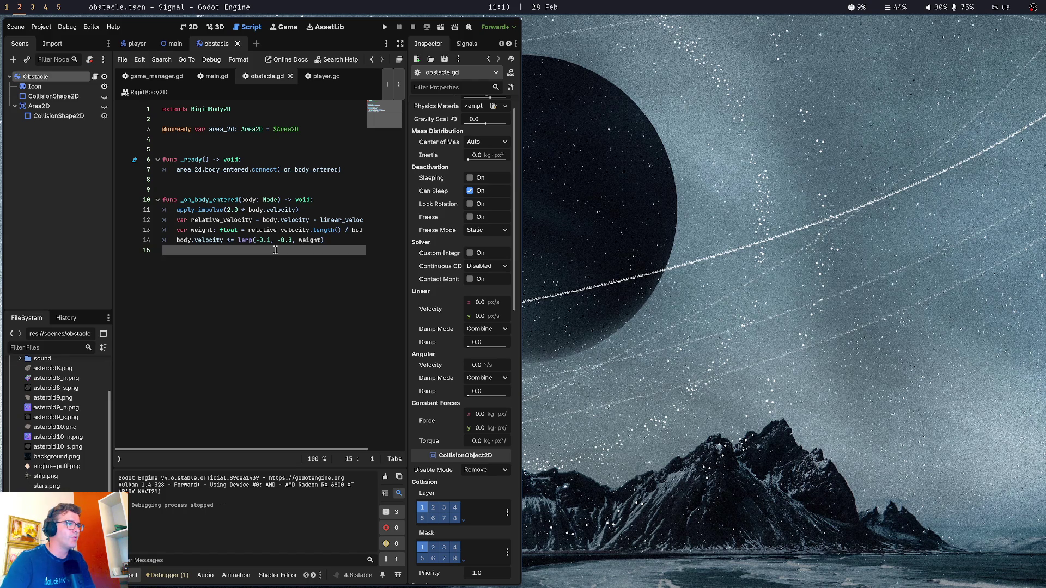
left_click(266, 221)
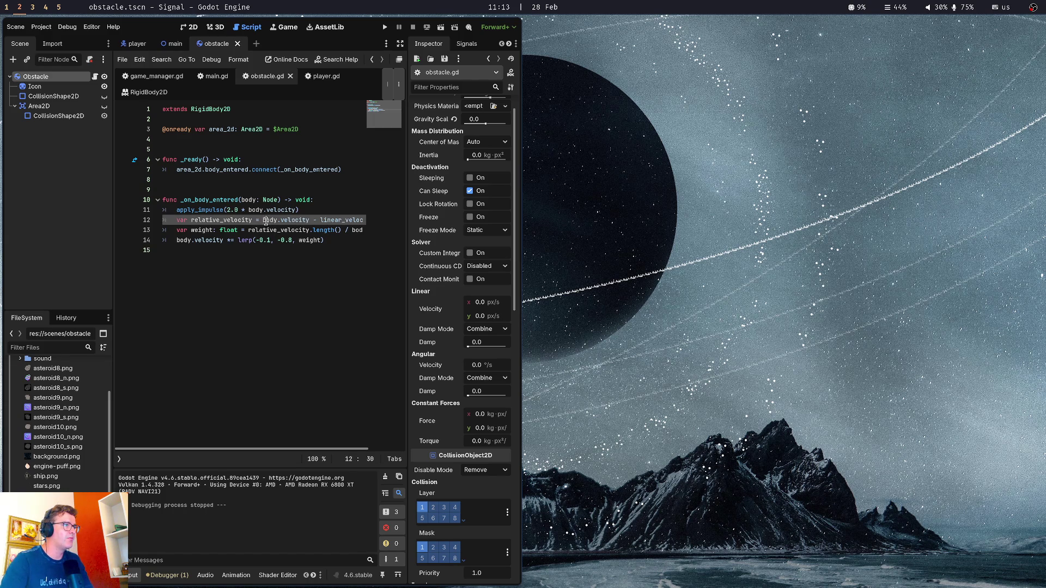
scroll(266, 221, "left", 3)
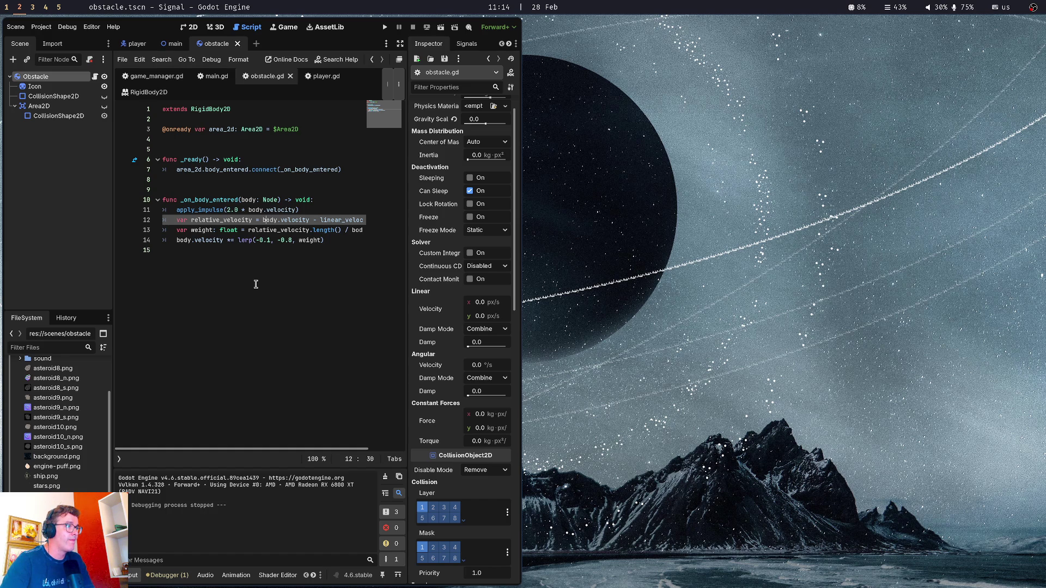
left_click(294, 221)
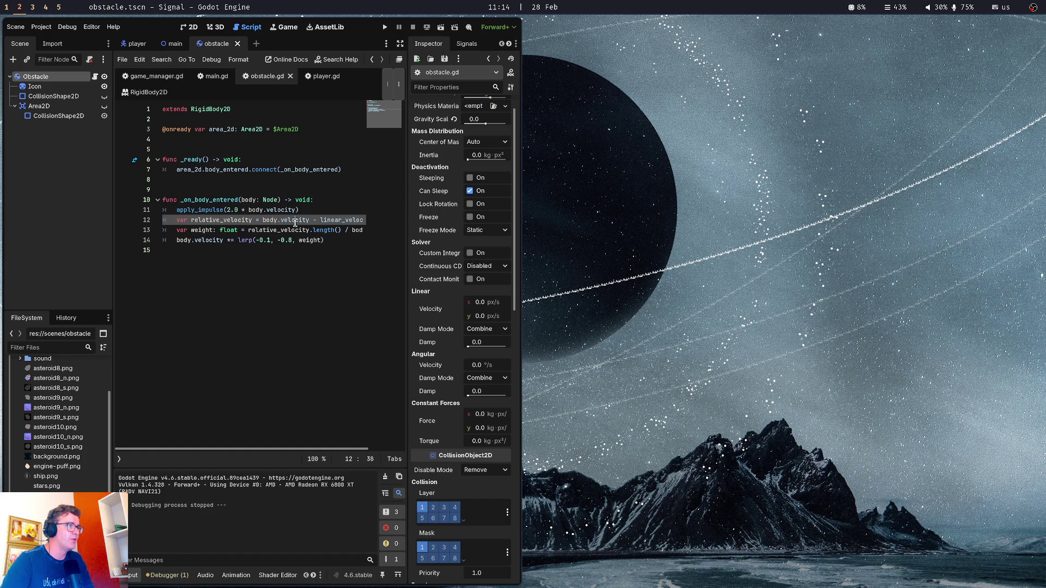
left_click(296, 181)
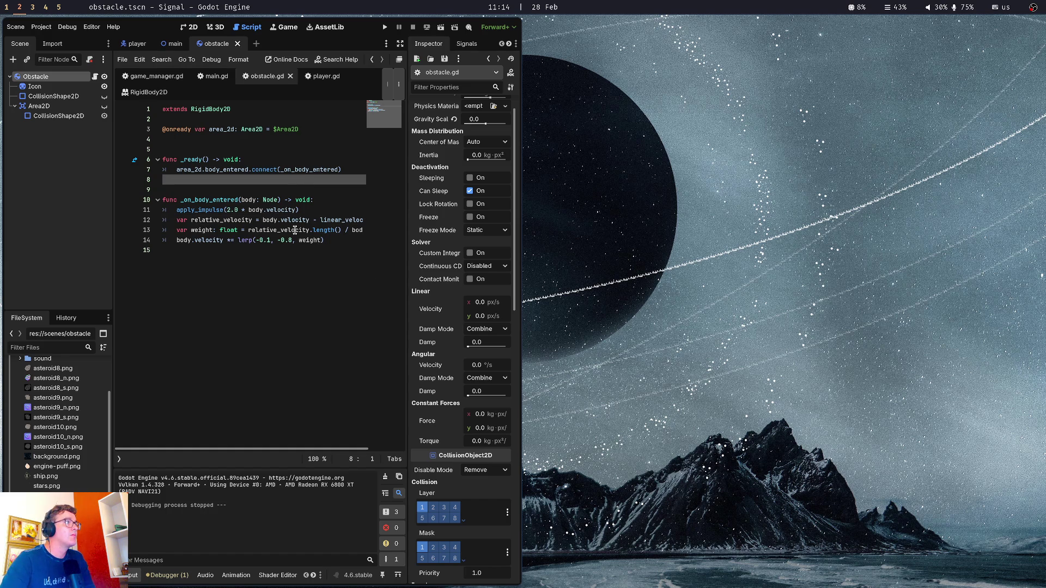
left_click(266, 290)
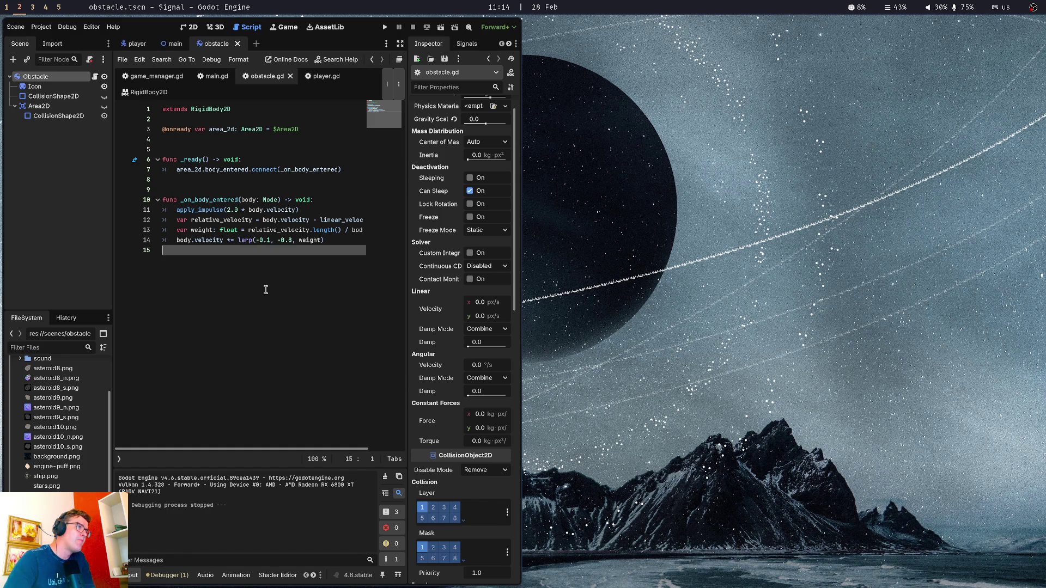
left_click(305, 141)
left_click(290, 188)
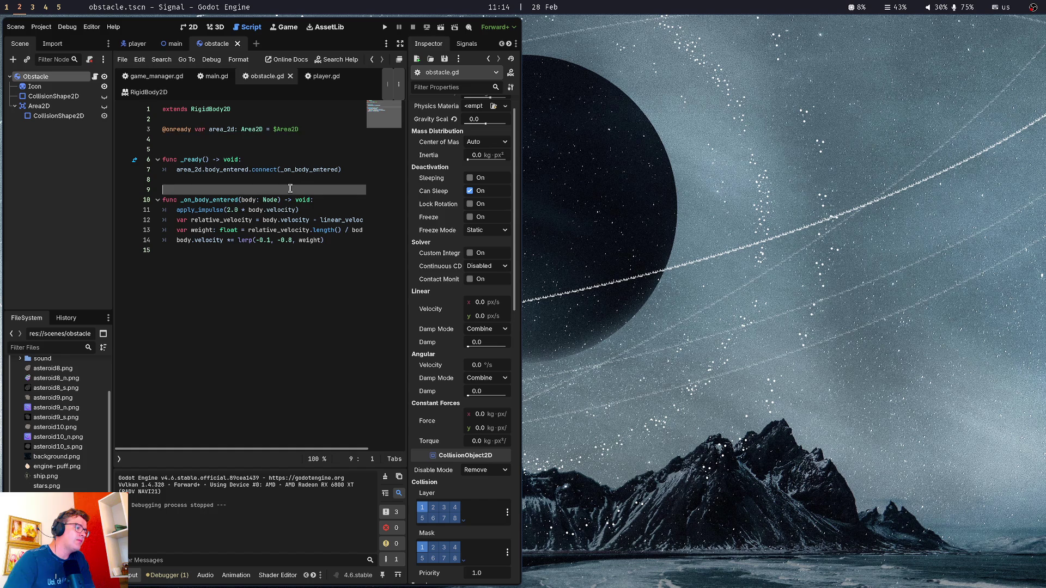
key("super+Return")
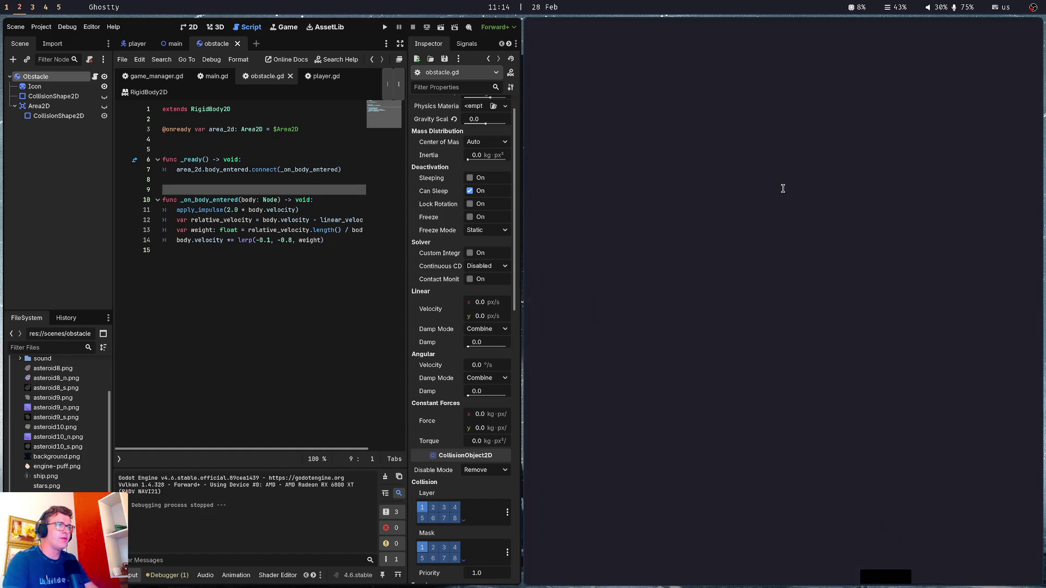
Check the repository's git status and stage all changes
type("git status")
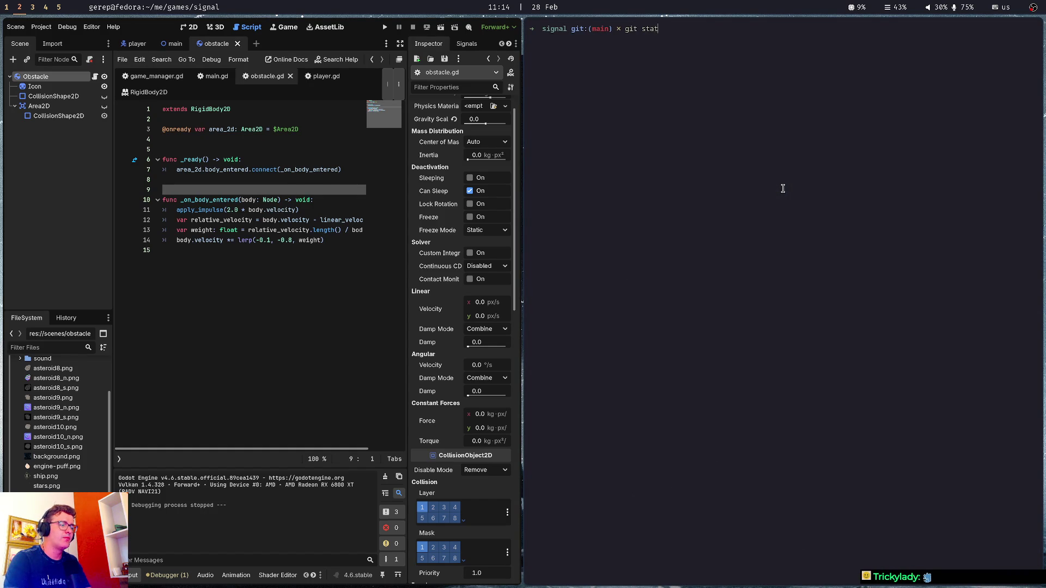
key("Return")
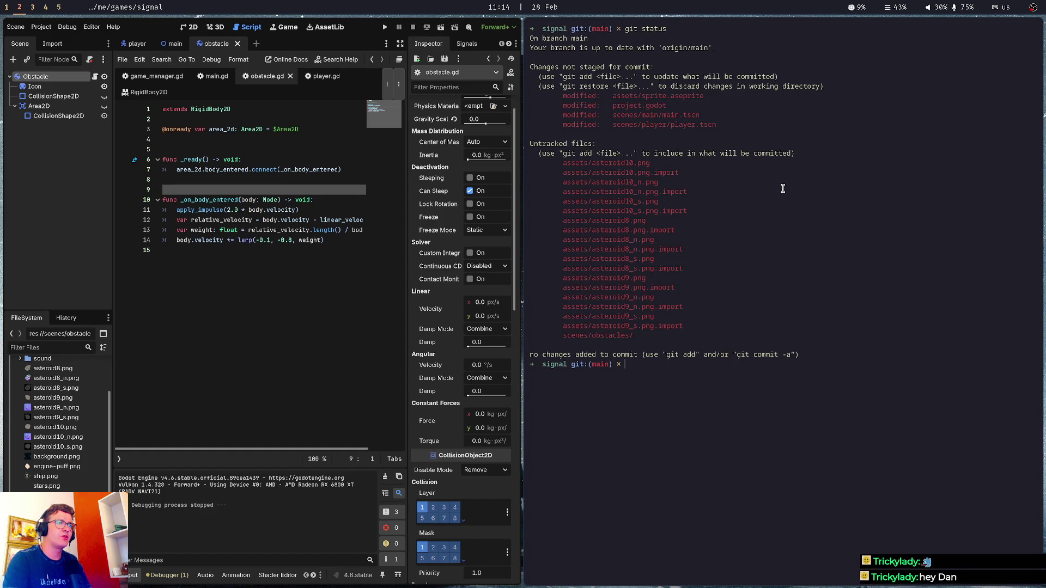
type("git add .")
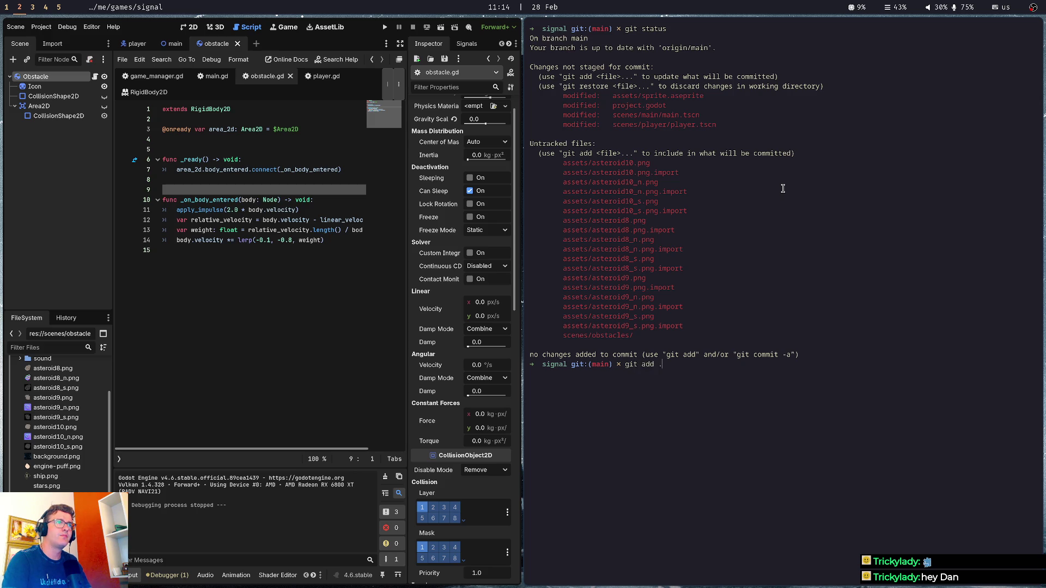
key("Return")
Commit with summary 'add asteroid art and obstacle scene' and description 'the obstacle is a point of impact for the player'
type("gi")
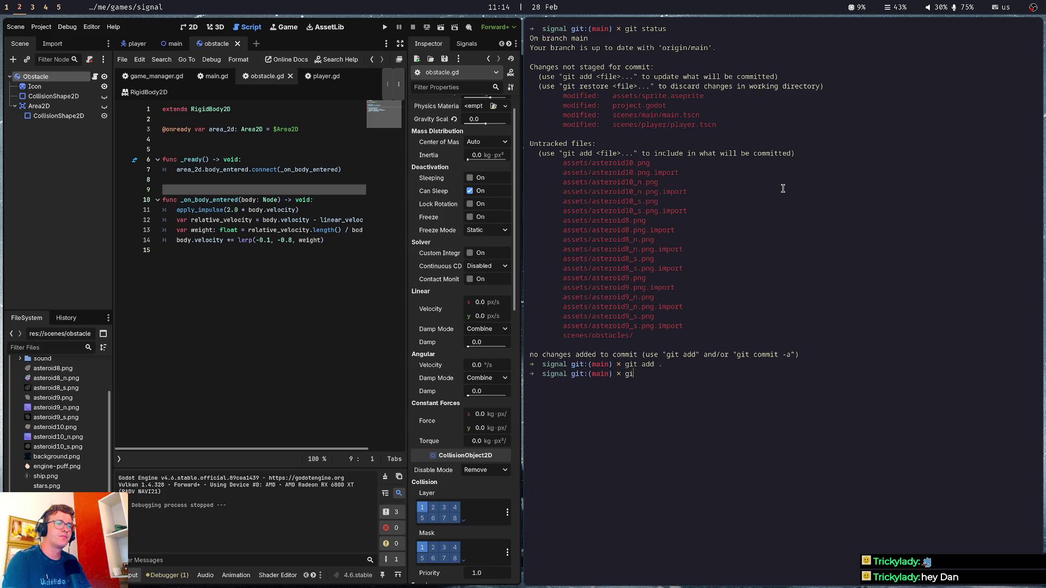
type("t comm")
key("Return")
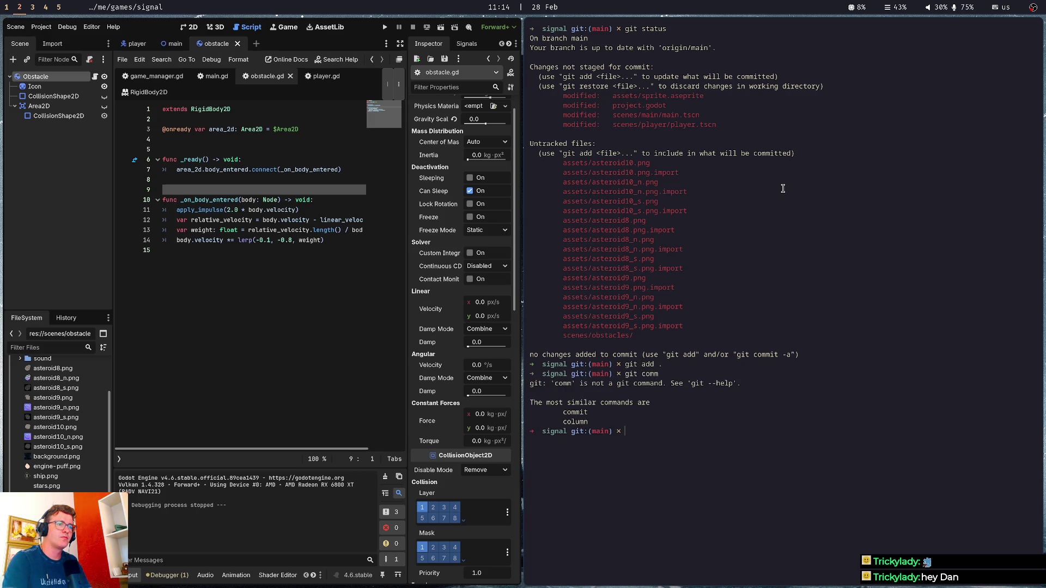
type("git commit")
key("Return")
type("iadd aste")
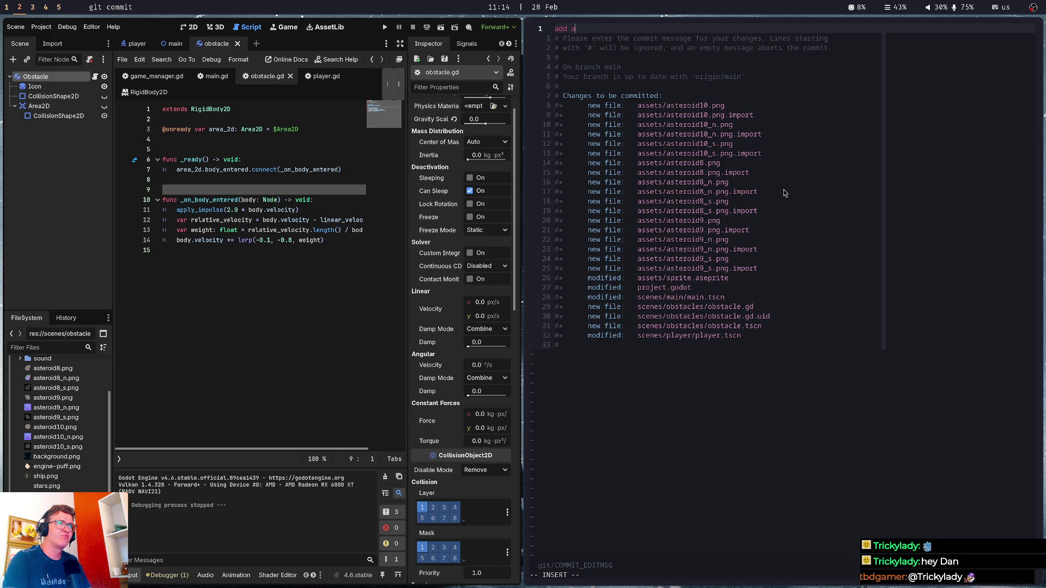
type("roid art an")
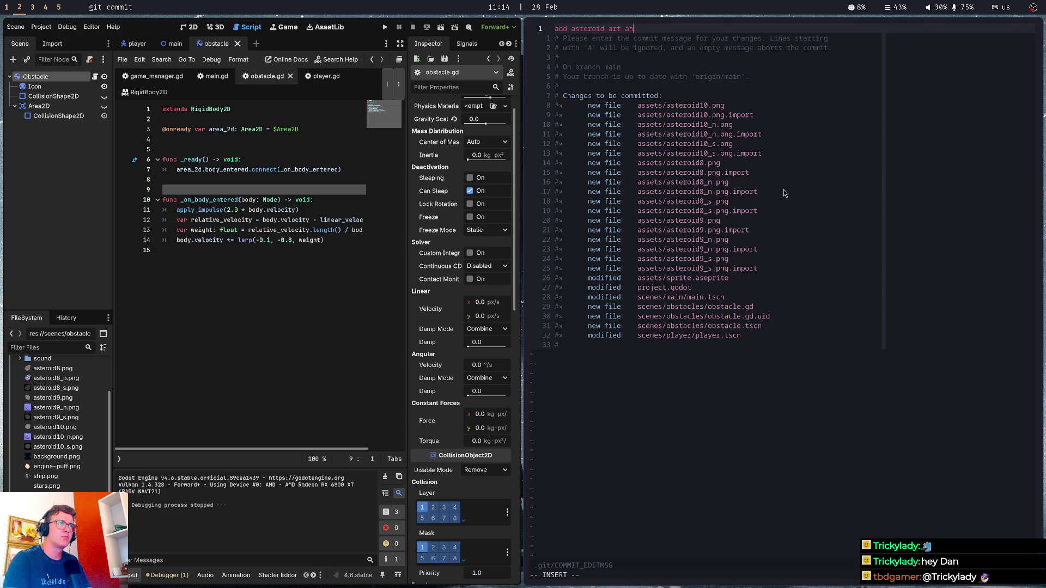
type("d obstacle scen w")
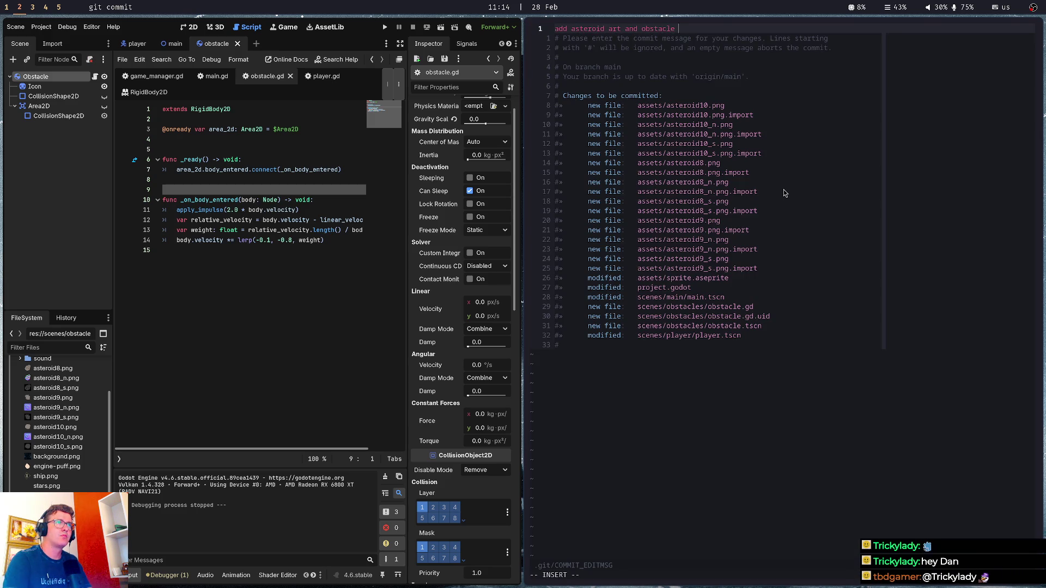
key("BackSpace")
key("BackSpace")
type("e")
key("Return")
key("Return")
type("the obstacle is ")
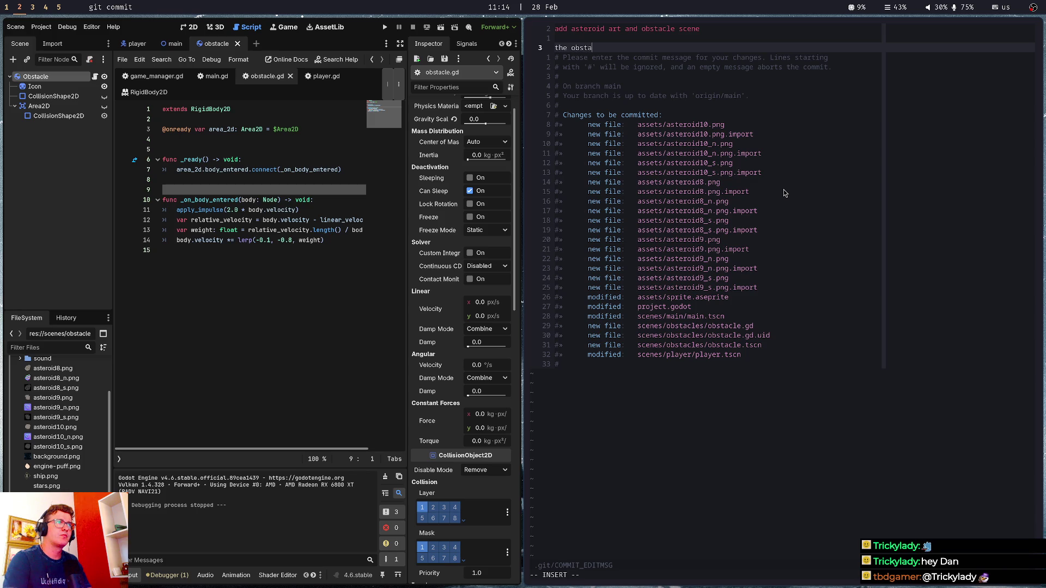
type(" a point of impact for the pl")
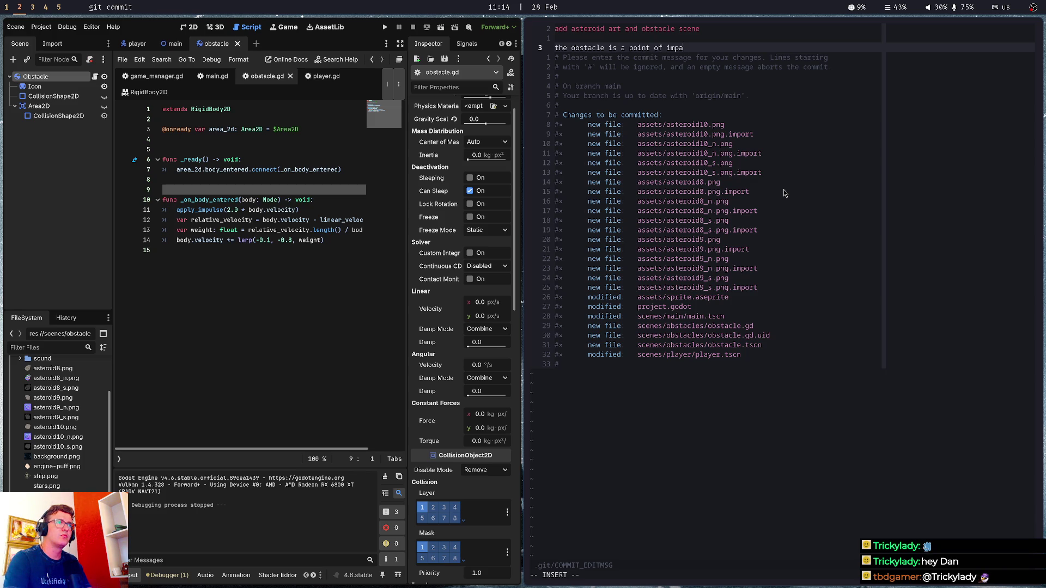
type("ayer")
key("Escape")
type(":wq")
key("Return")
Push main to the remote, clear the screen, and exit the terminal
type("git push")
key("Return")
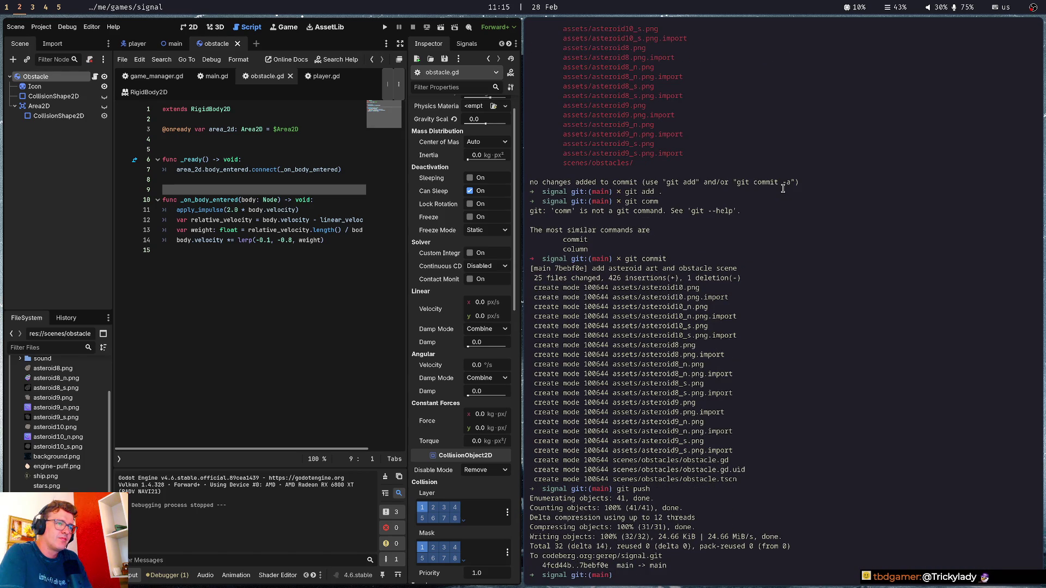
key("ctrl+l")
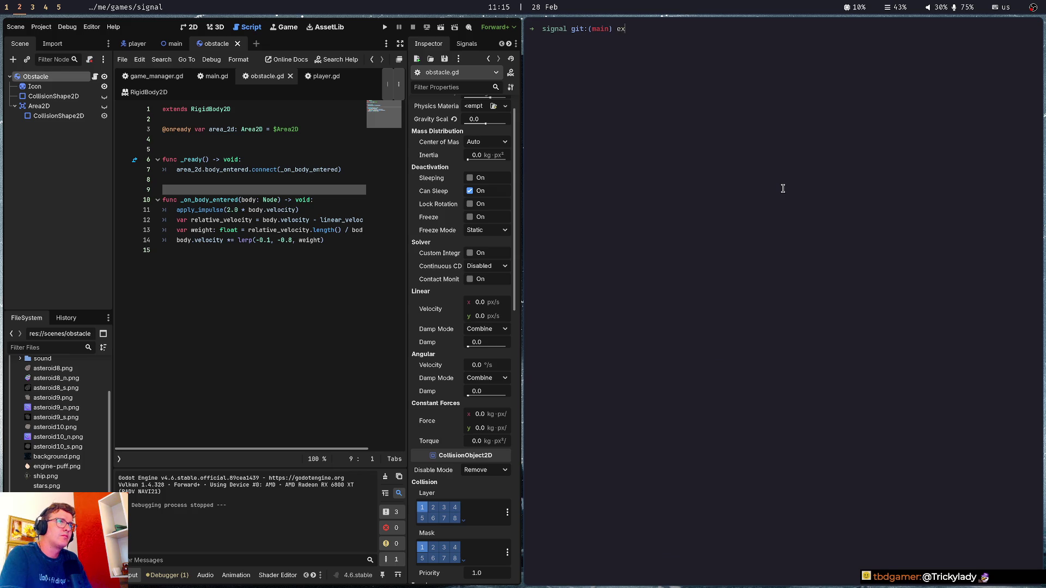
type("xit")
key("Return")
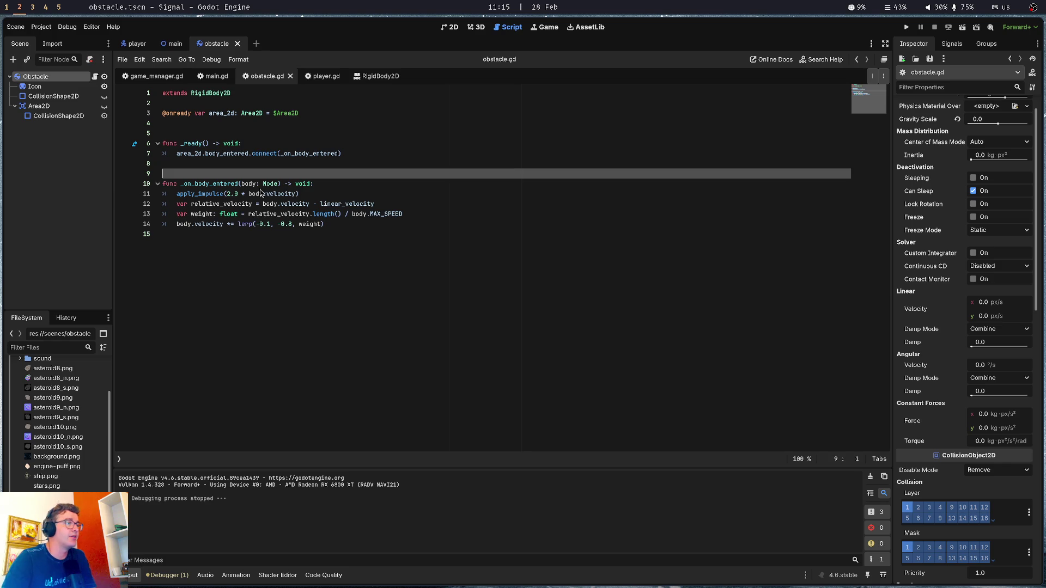
Go over the _ready function and collision handler in obstacle.gd, then switch to the main scene
left_click(236, 123)
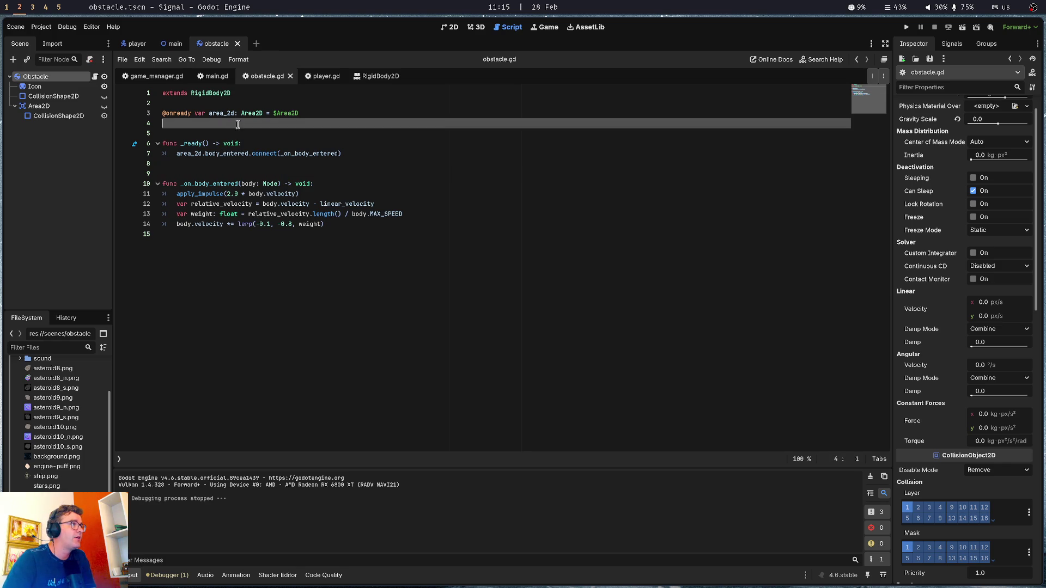
left_click(293, 164)
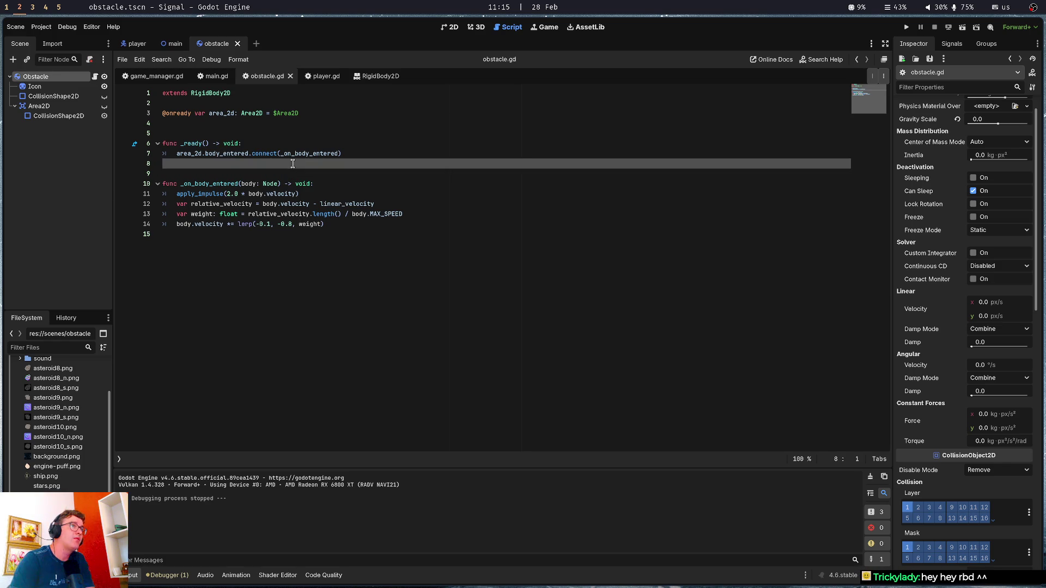
left_click(427, 125)
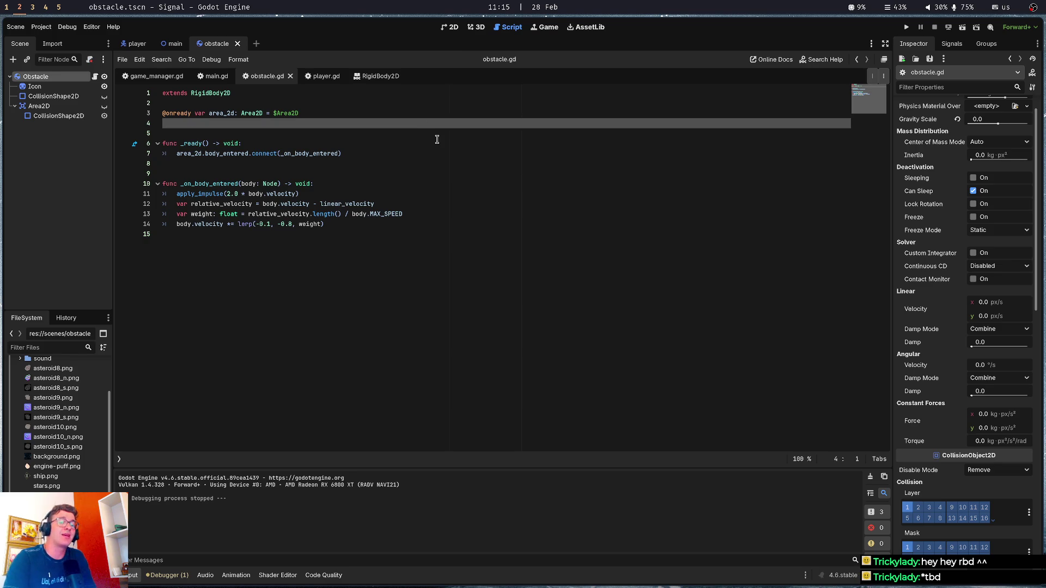
left_click(432, 142)
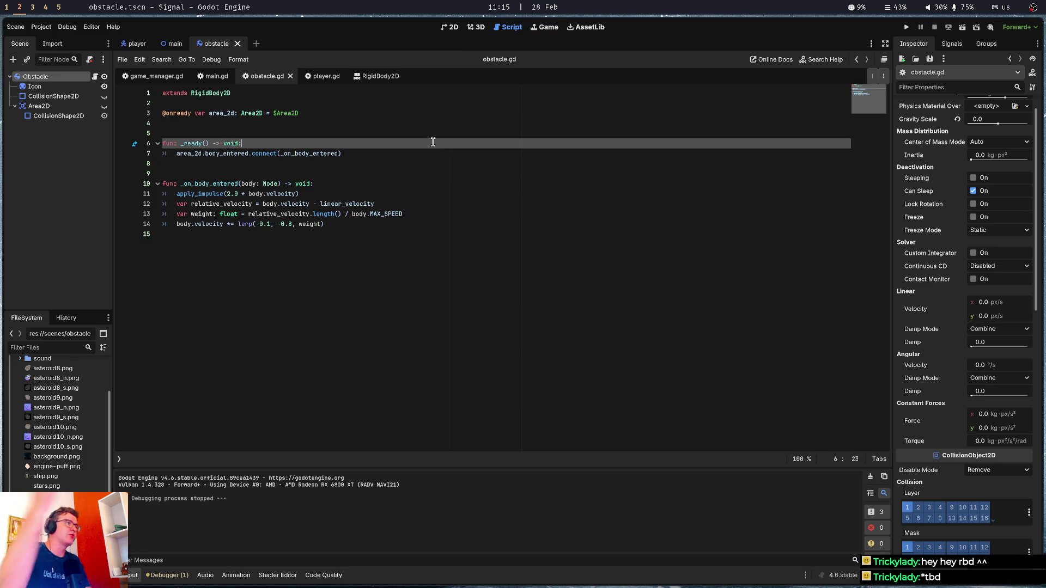
left_click(332, 120)
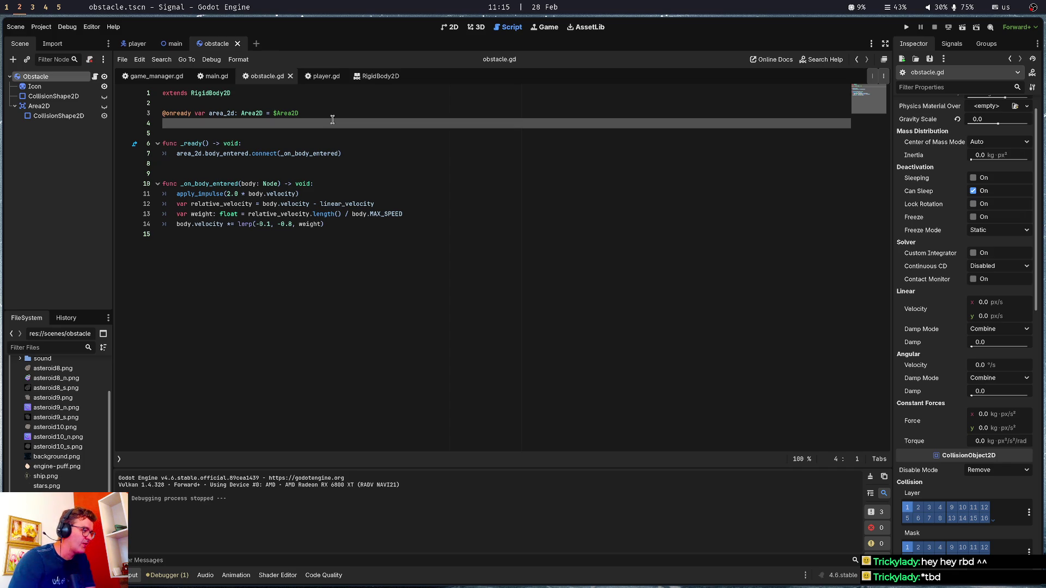
left_click(309, 220)
left_click(320, 165)
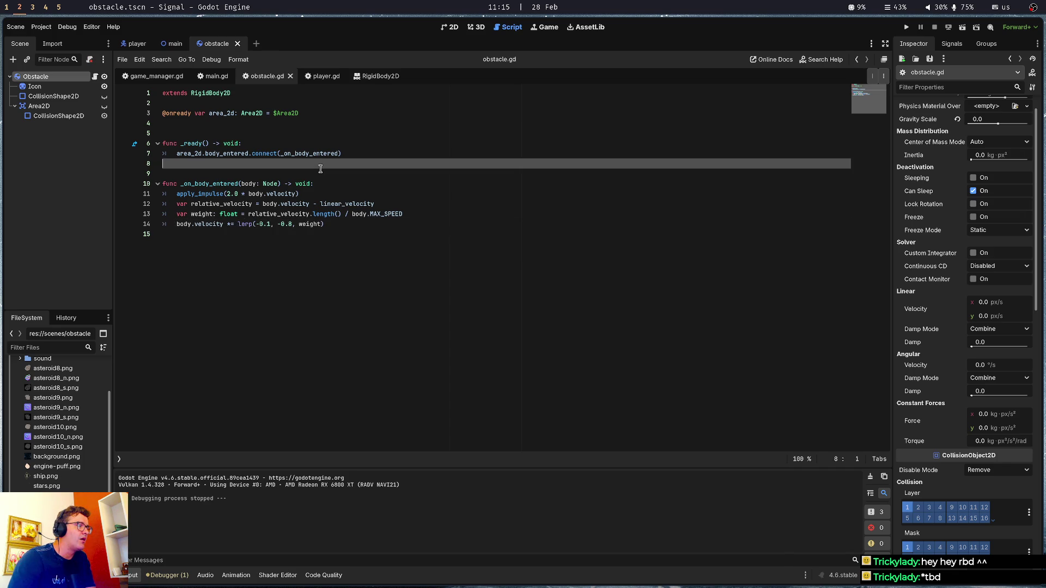
left_click(320, 143)
left_click(321, 133)
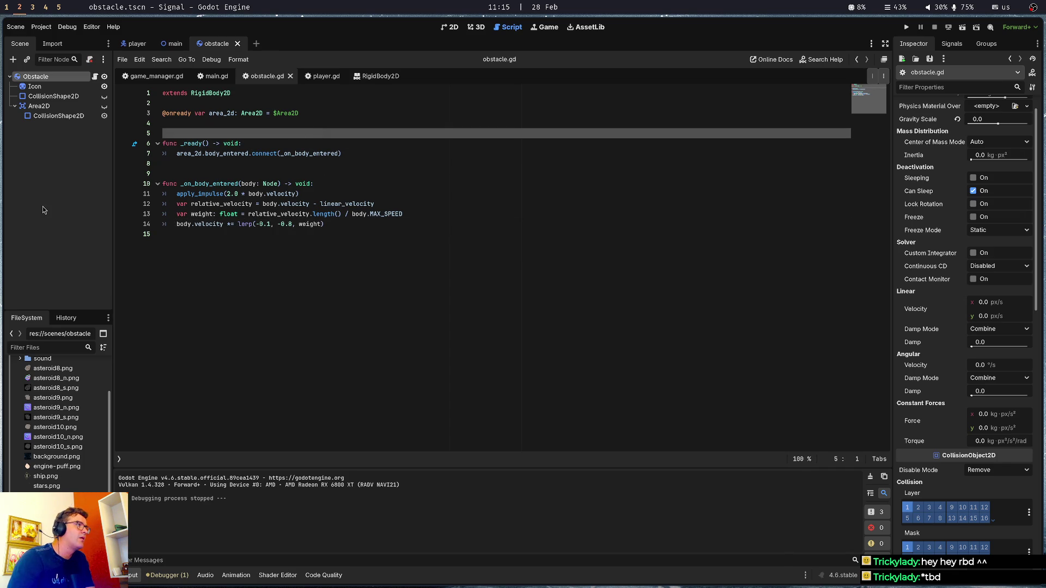
left_click(328, 103)
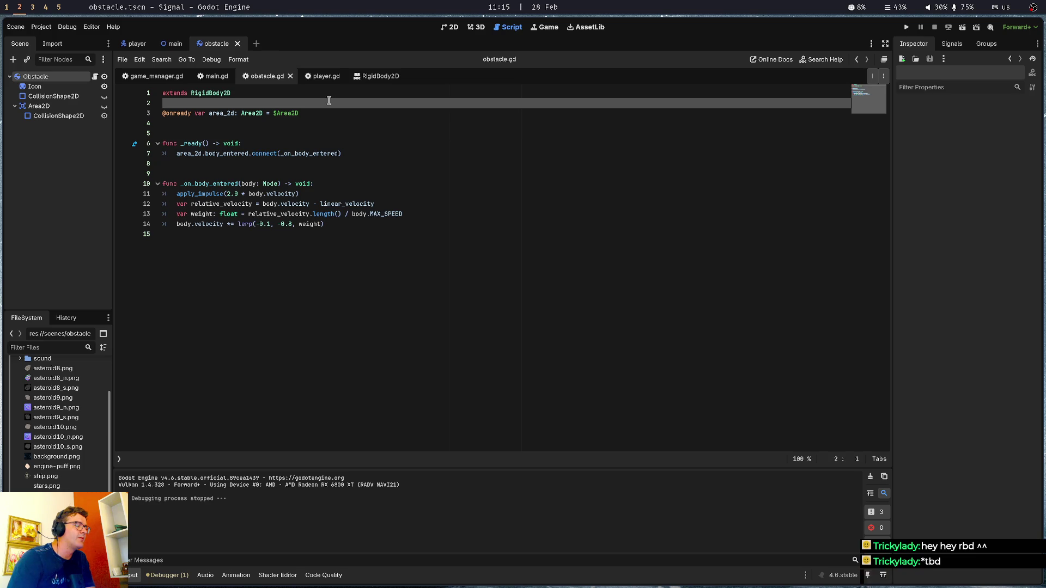
left_click(173, 43)
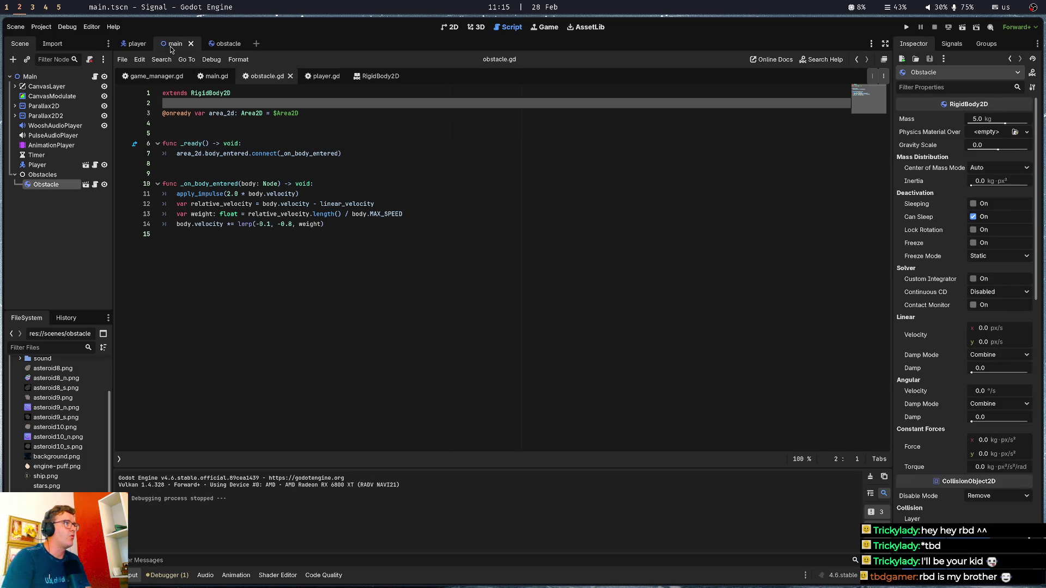
Open main.gd, switch to the 2D view, and select the Obstacle node under Obstacles
left_click(94, 76)
left_click(487, 271)
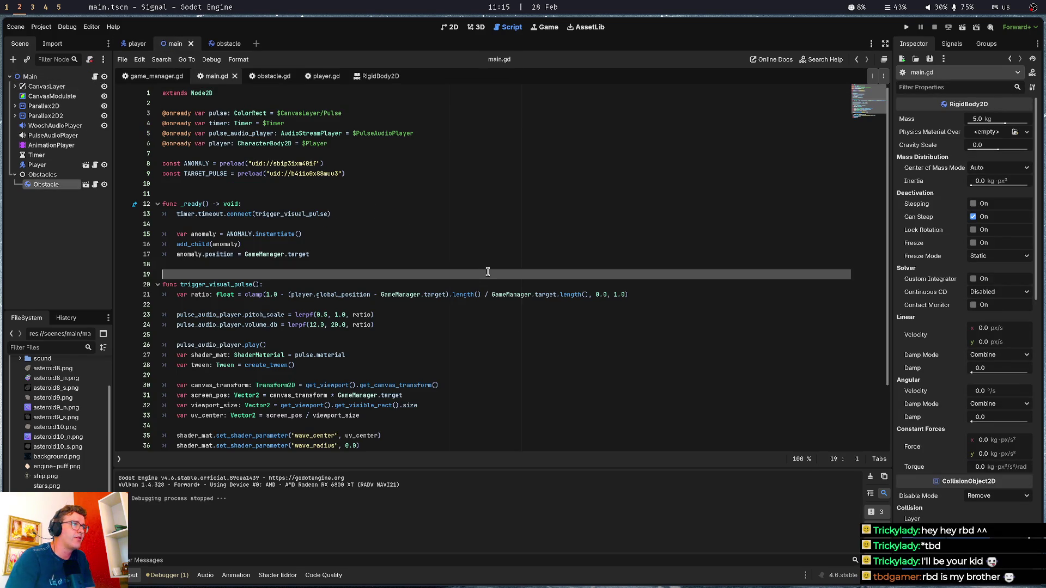
left_click(450, 27)
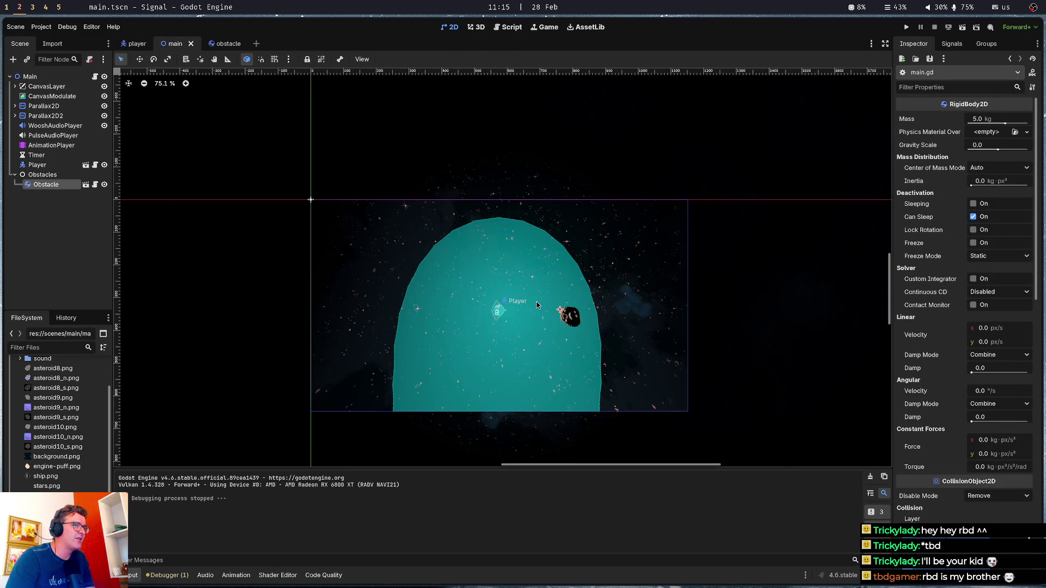
scroll(536, 305, "down", 5)
scroll(537, 305, "up", 5)
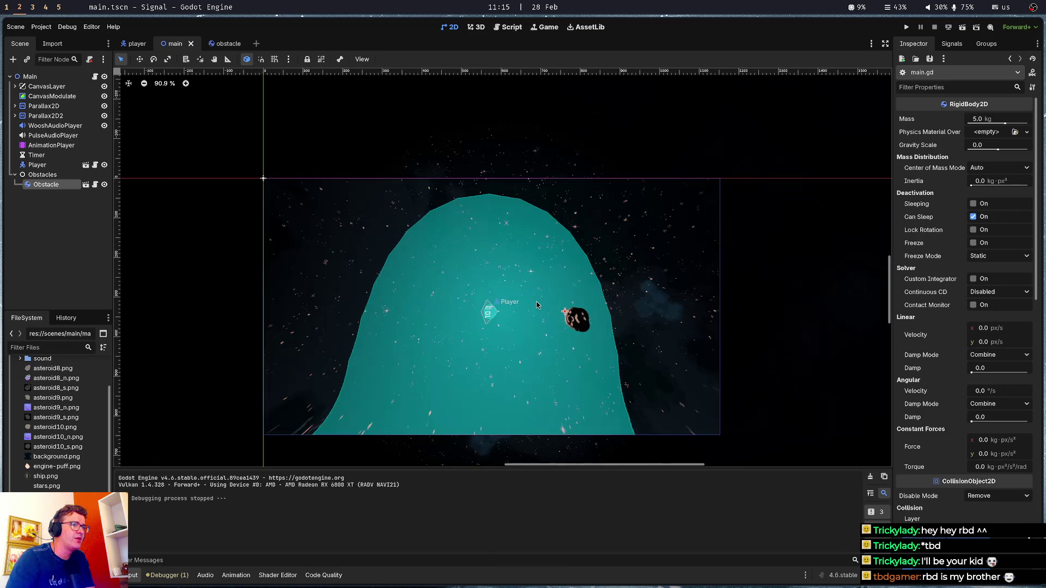
left_click(42, 174)
left_click(47, 186)
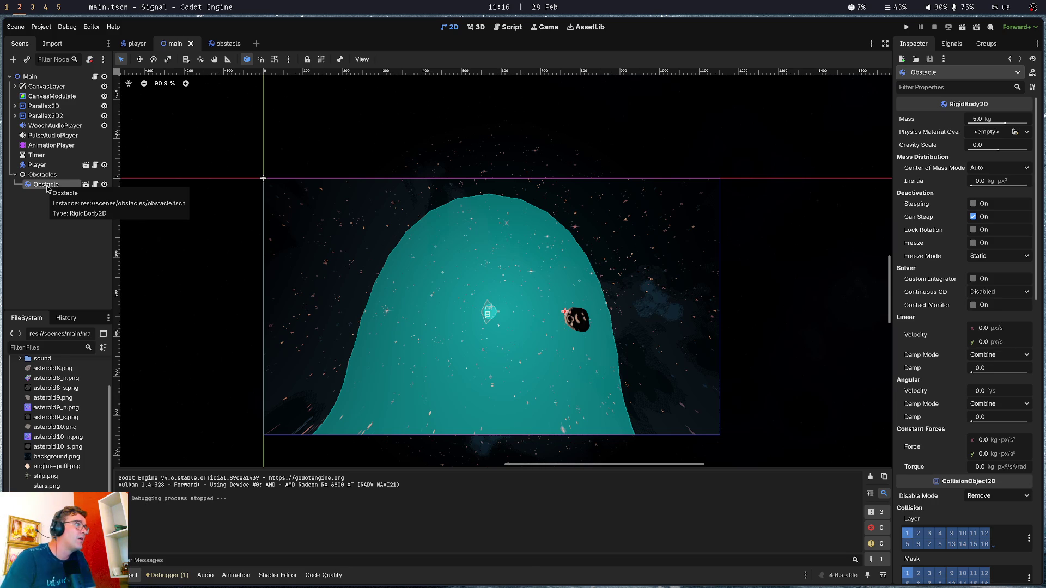
left_click(47, 206)
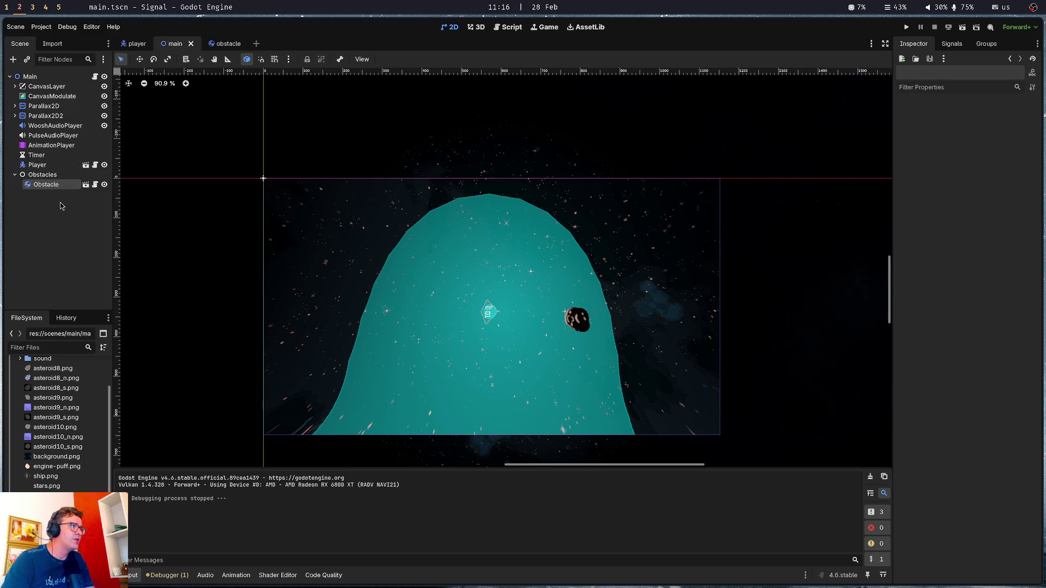
left_click(56, 186)
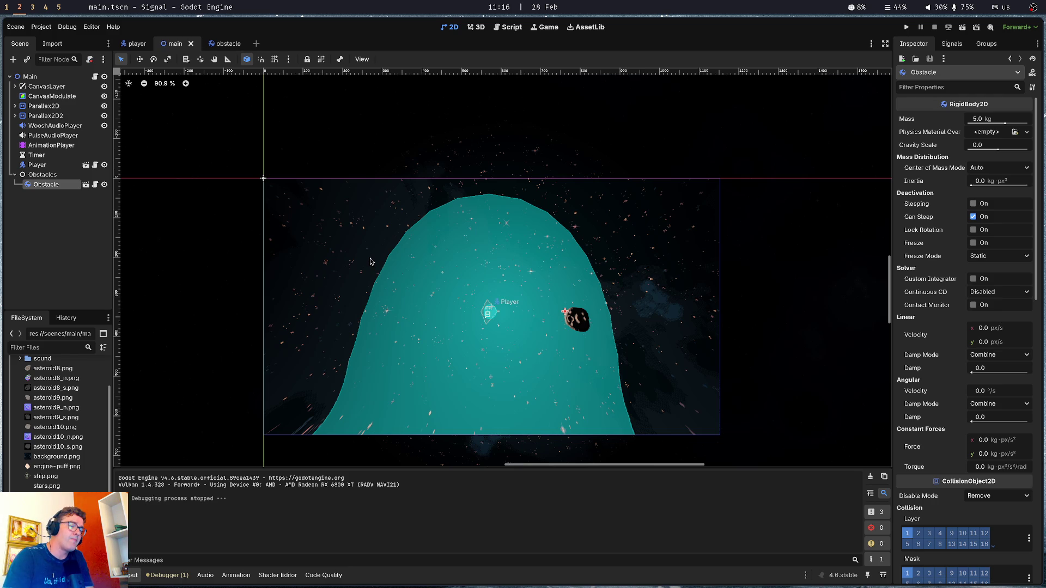
scroll(371, 262, "down", 10)
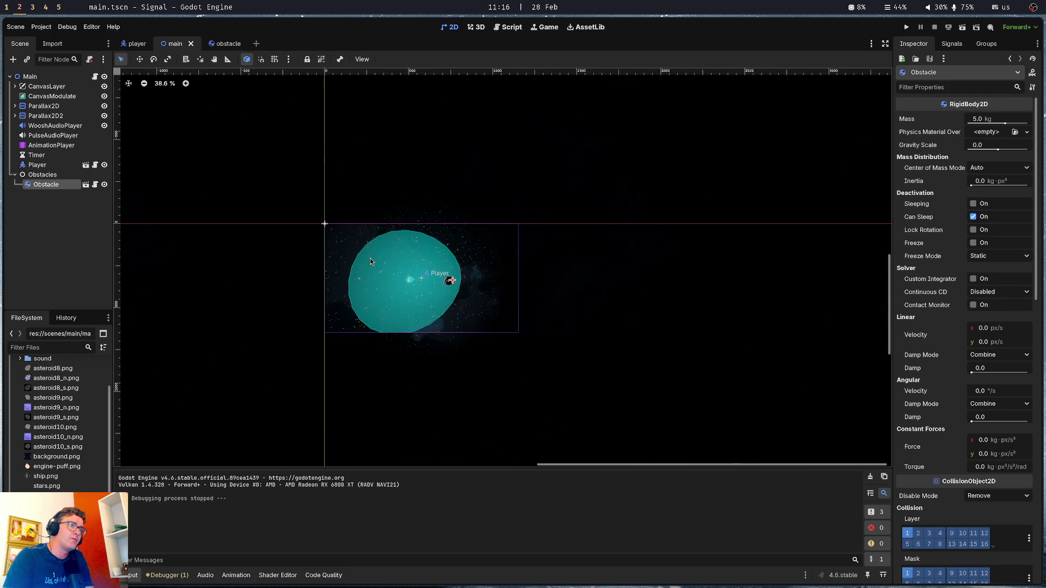
scroll(310, 271, "down", 2)
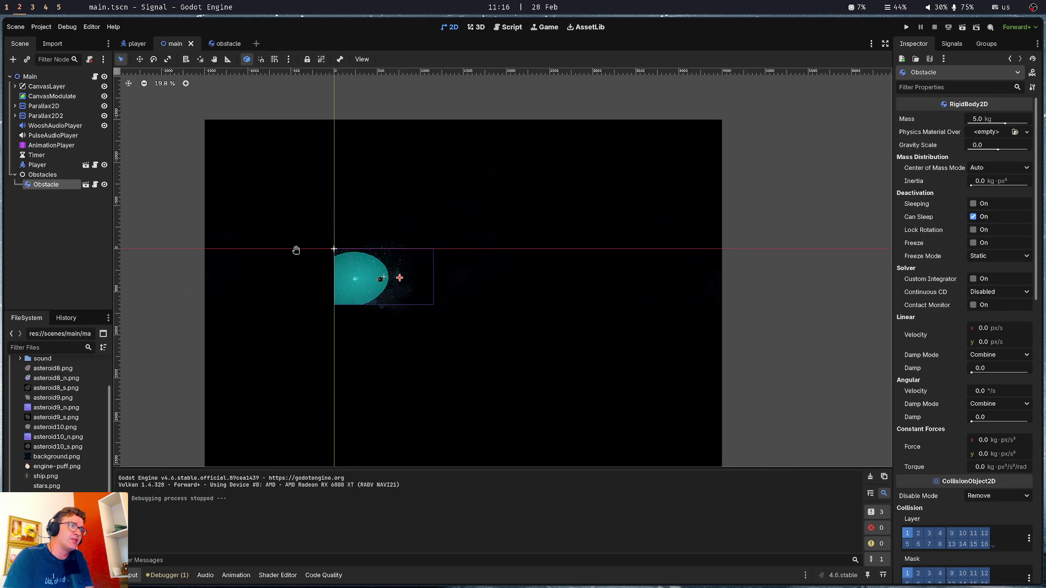
scroll(291, 246, "up", 3)
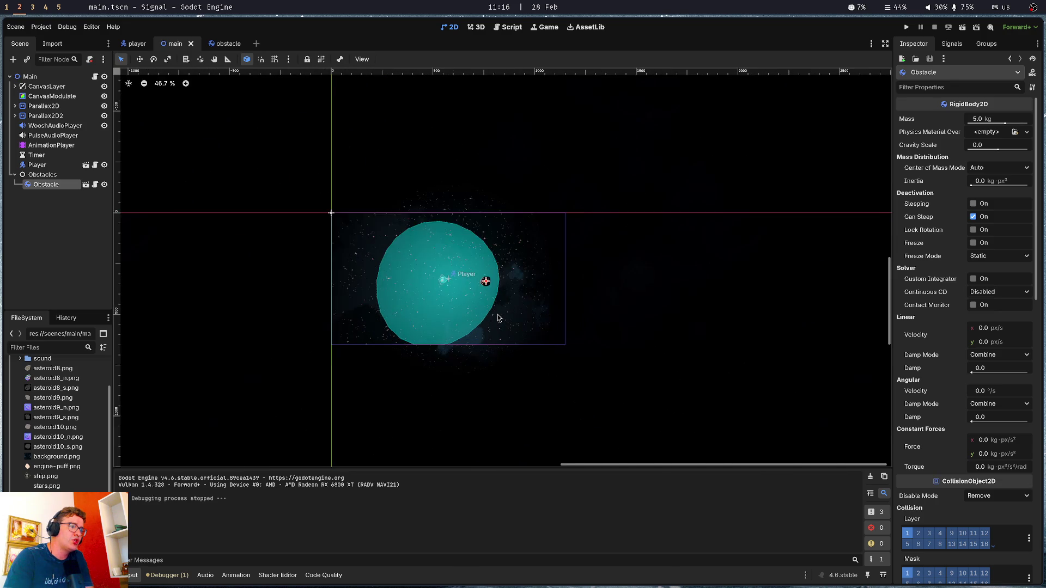
scroll(482, 283, "up", 8)
left_click_drag(529, 217, 577, 242)
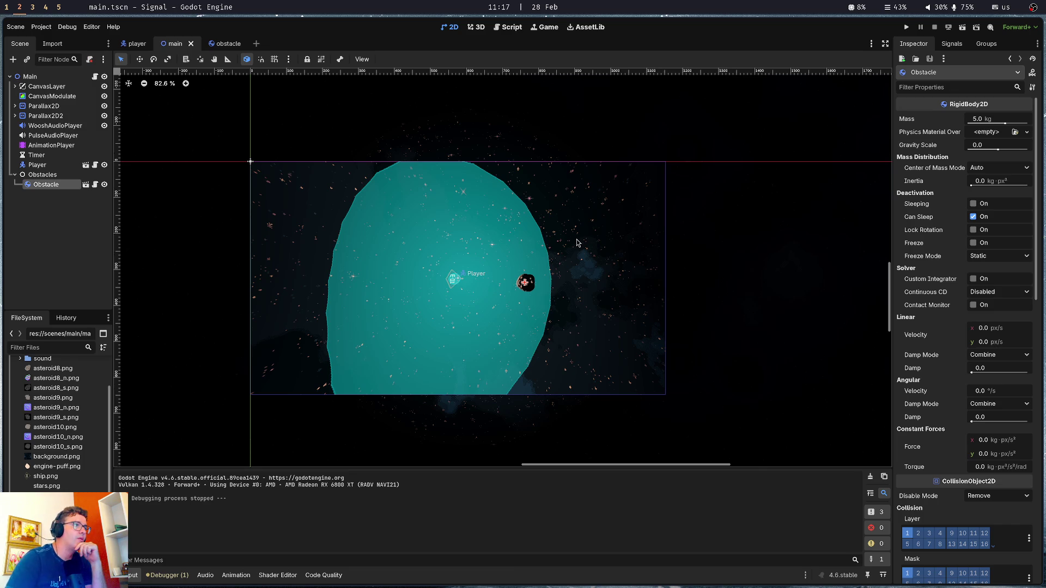
scroll(577, 242, "down", 3)
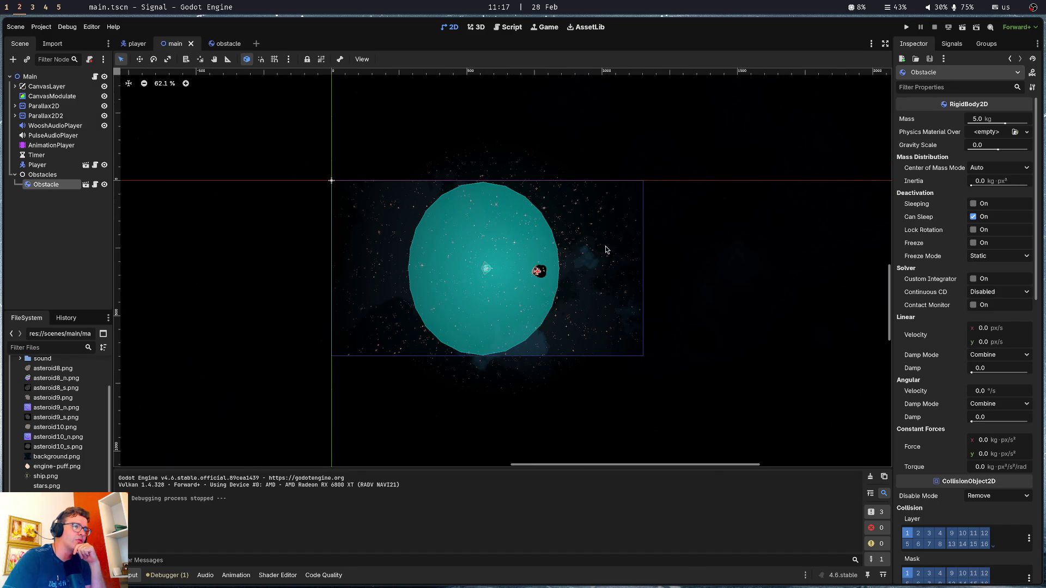
In Move mode, drag the asteroid Obstacle to the upper right of the teal player area
key("w")
mouse_move(540, 274)
left_mouse_down()
mouse_move(591, 248)
mouse_move(635, 194)
mouse_move(646, 151)
mouse_move(467, 160)
mouse_move(492, 159)
left_mouse_up()
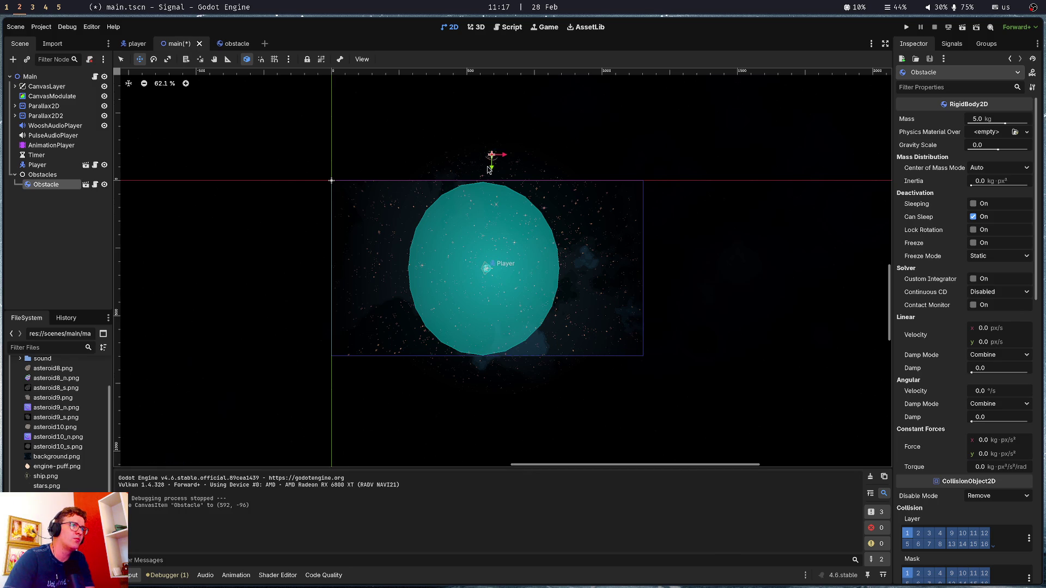
left_click_drag(493, 162, 579, 216)
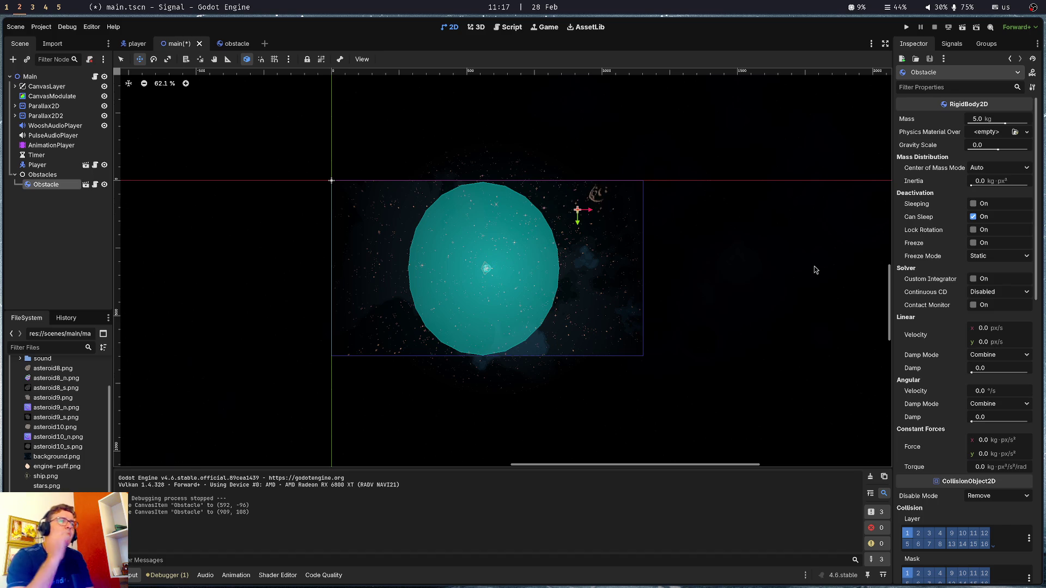
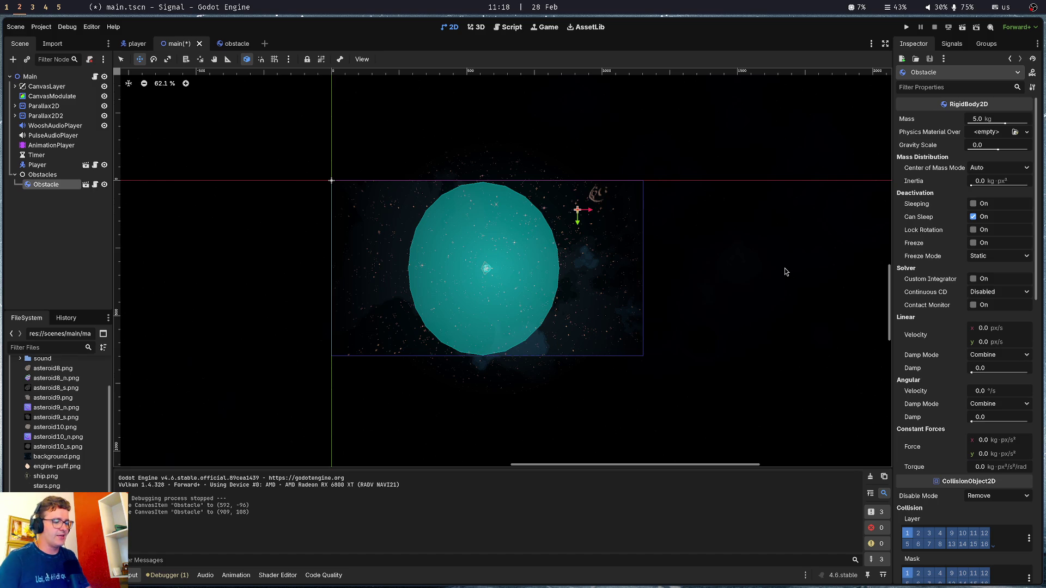
Switch to the terminal-chat workspace and launch Obsidian from the launcher with 'ob'
key("super+1")
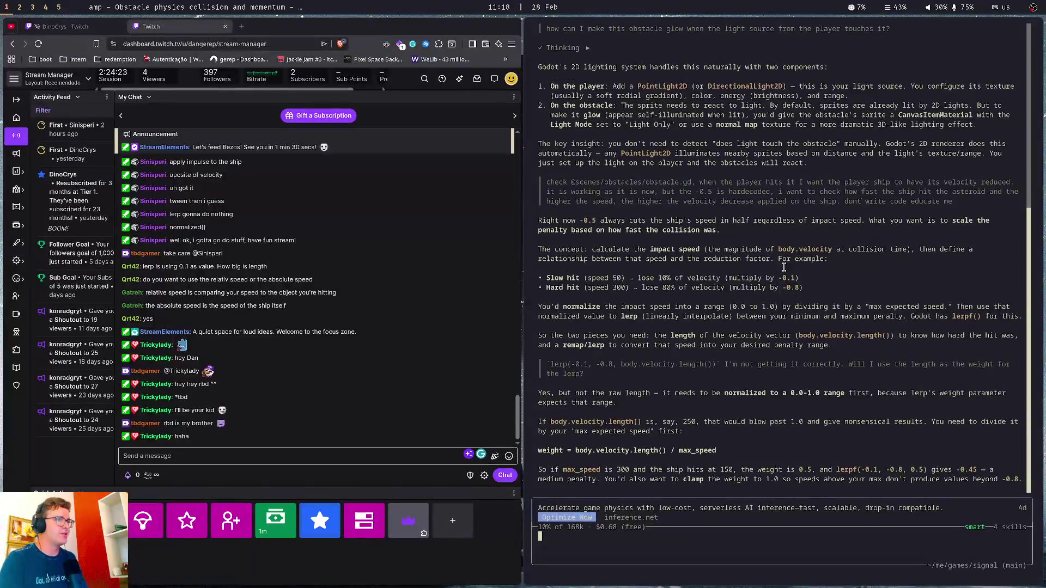
key("super+d")
type("ob")
key("Return")
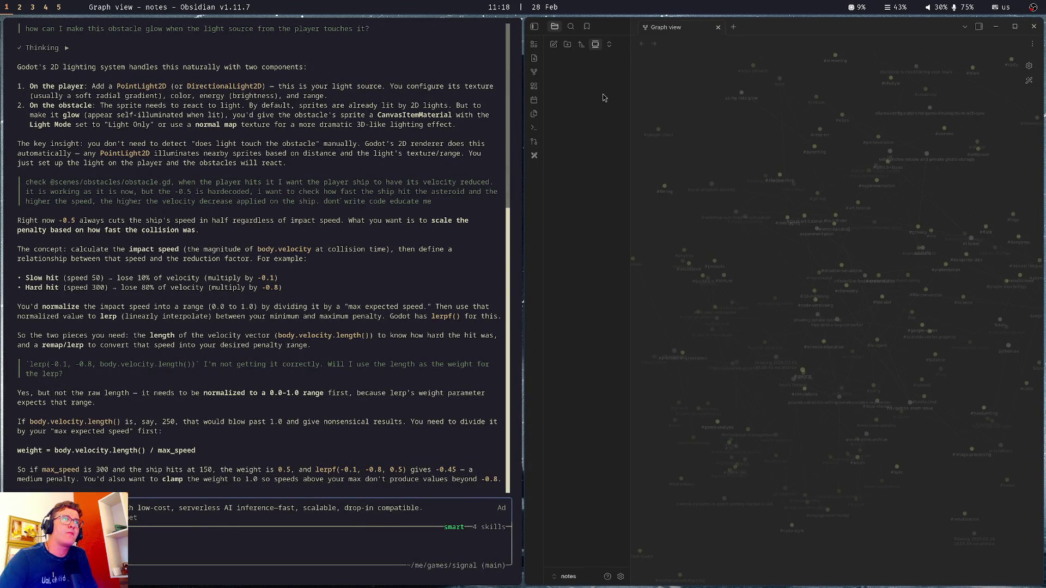
Open the Excalidraw drawing and delete the green circle and the arrow
left_click(718, 28)
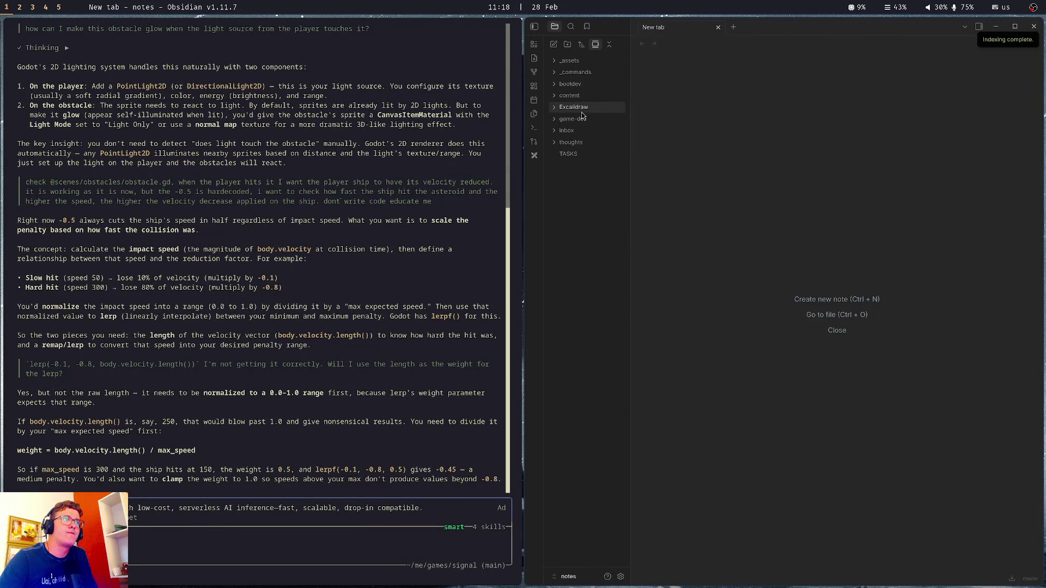
scroll(814, 275, "down", 3)
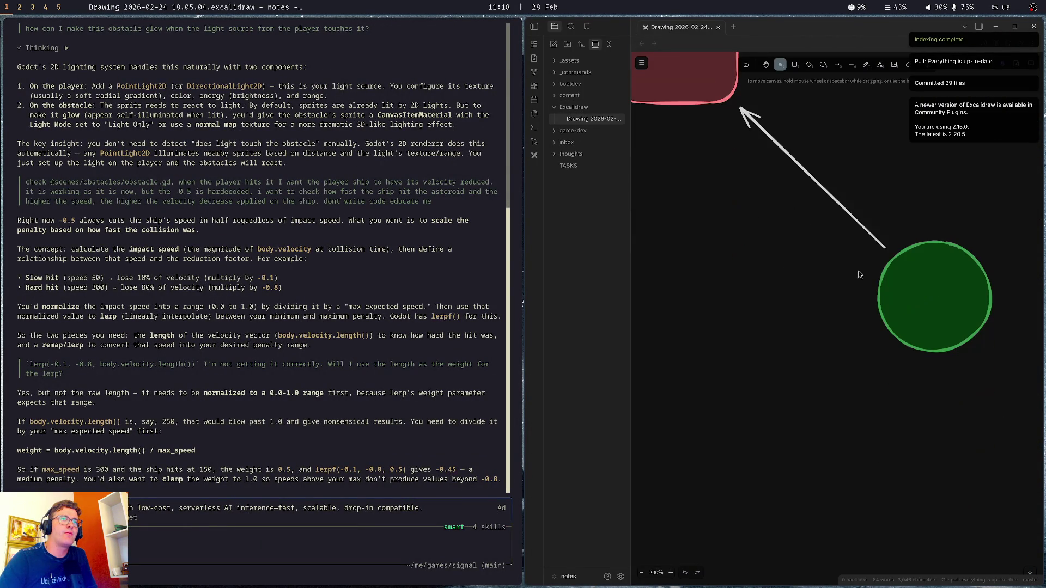
left_click(942, 297)
key("Delete")
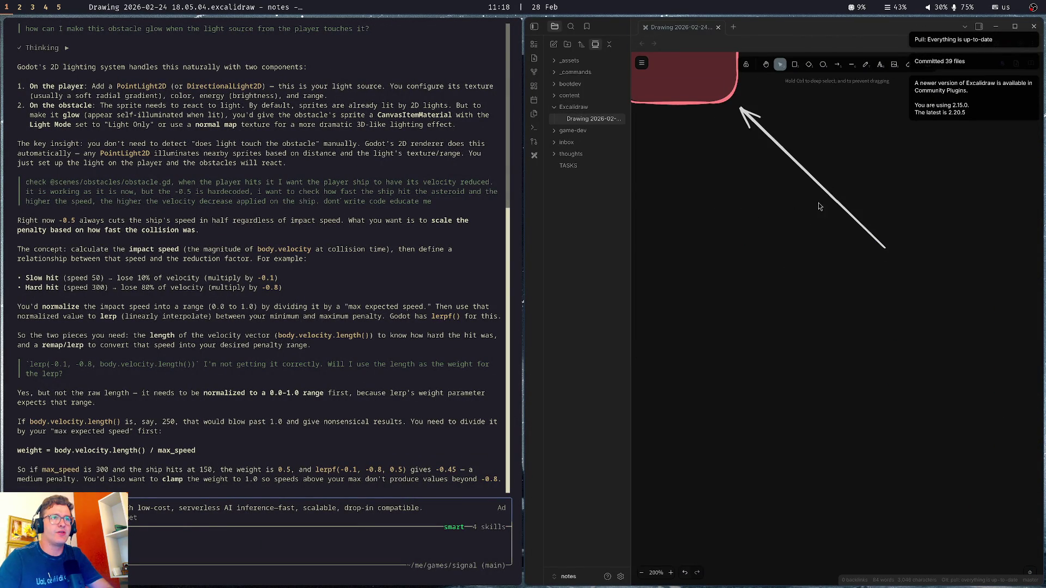
left_click(832, 198)
key("Delete")
Restyle the pink rectangle with a white outline and transparent fill, then enlarge it into a wide landscape box
scroll(763, 106, "up", 2)
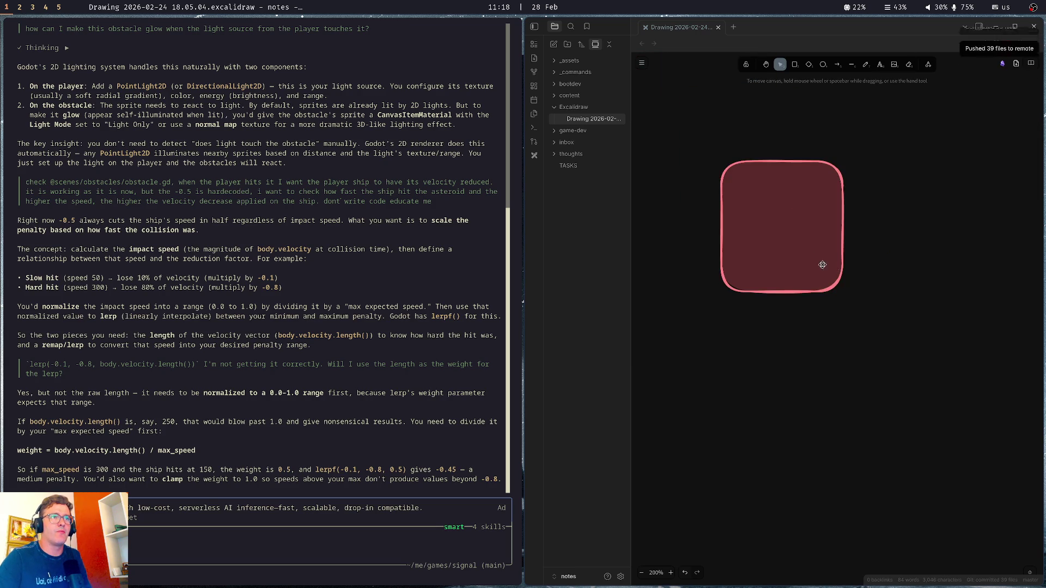
left_click(784, 223)
left_click(646, 100)
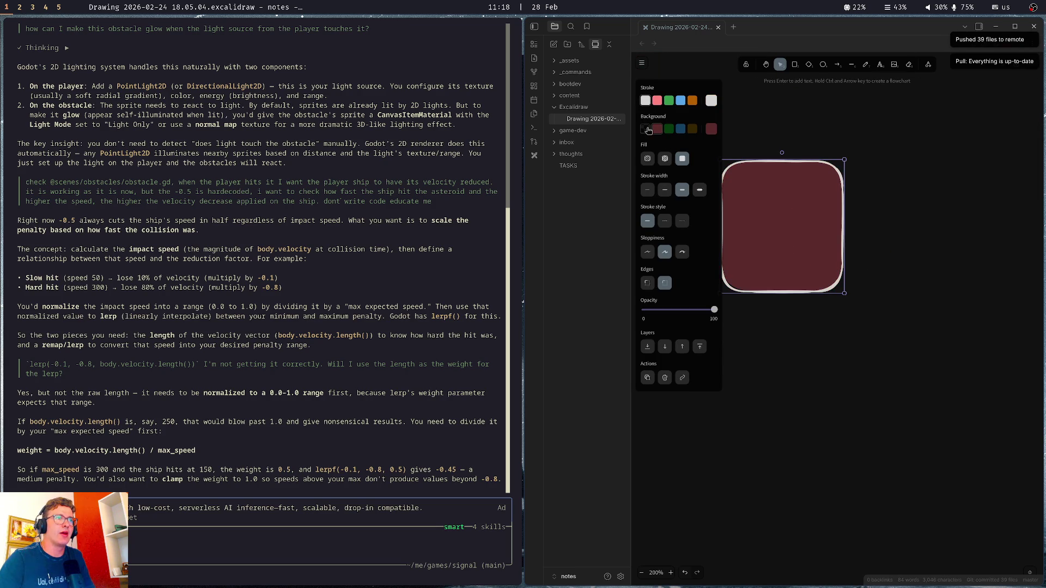
left_click(644, 129)
left_click_drag(790, 229, 856, 304)
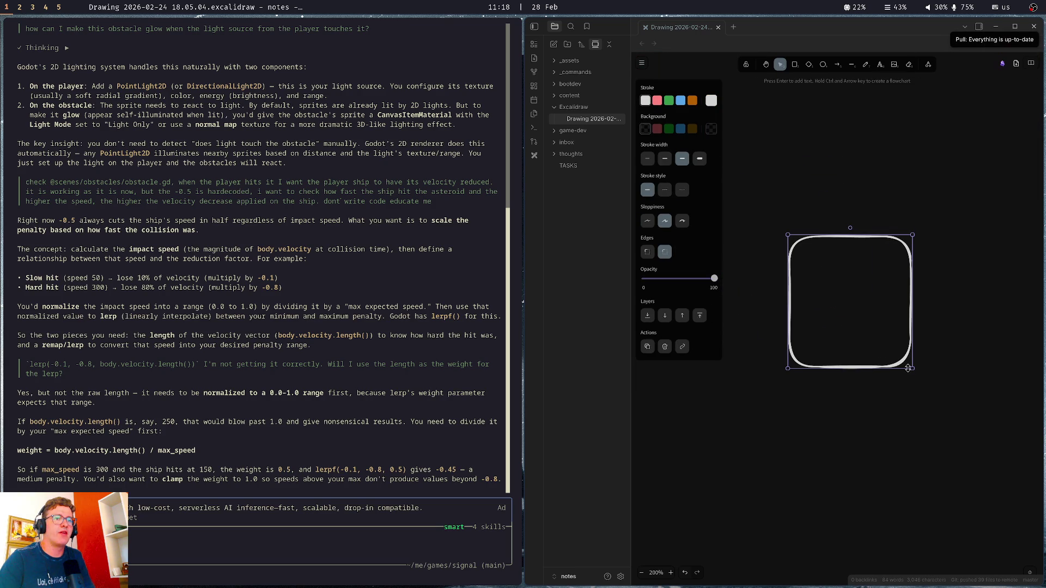
mouse_move(910, 368)
left_mouse_down()
mouse_move(1044, 524)
mouse_move(859, 373)
mouse_move(806, 363)
left_mouse_up()
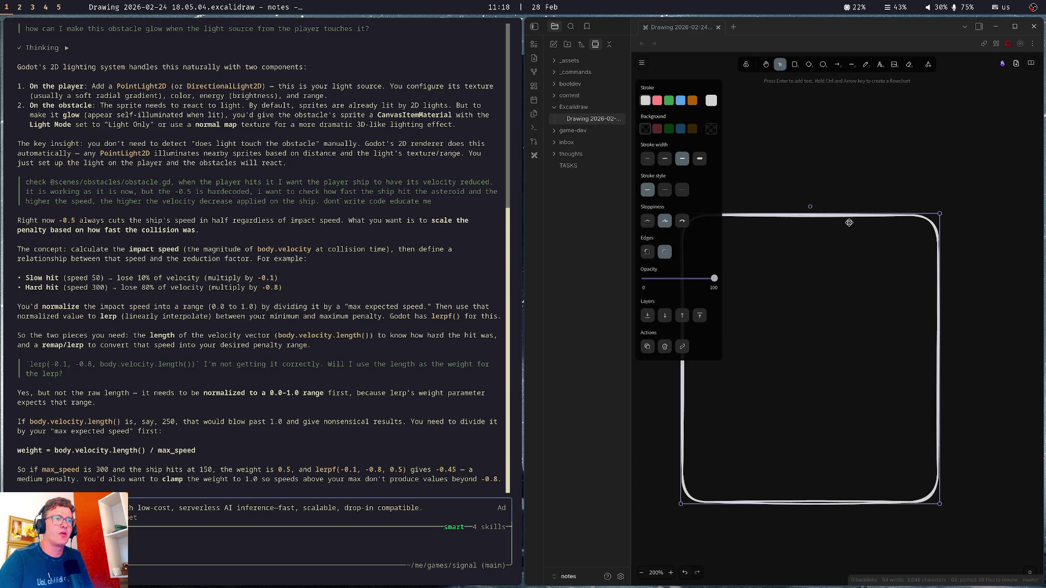
key("super+f")
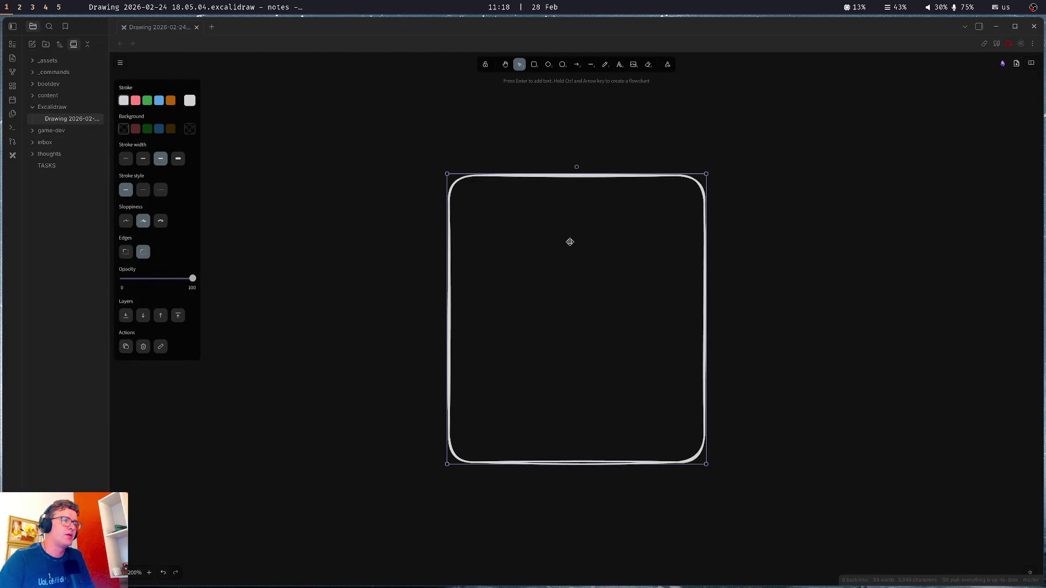
mouse_move(429, 170)
left_mouse_down()
mouse_move(270, 55)
mouse_move(357, 202)
mouse_move(303, 177)
left_mouse_up()
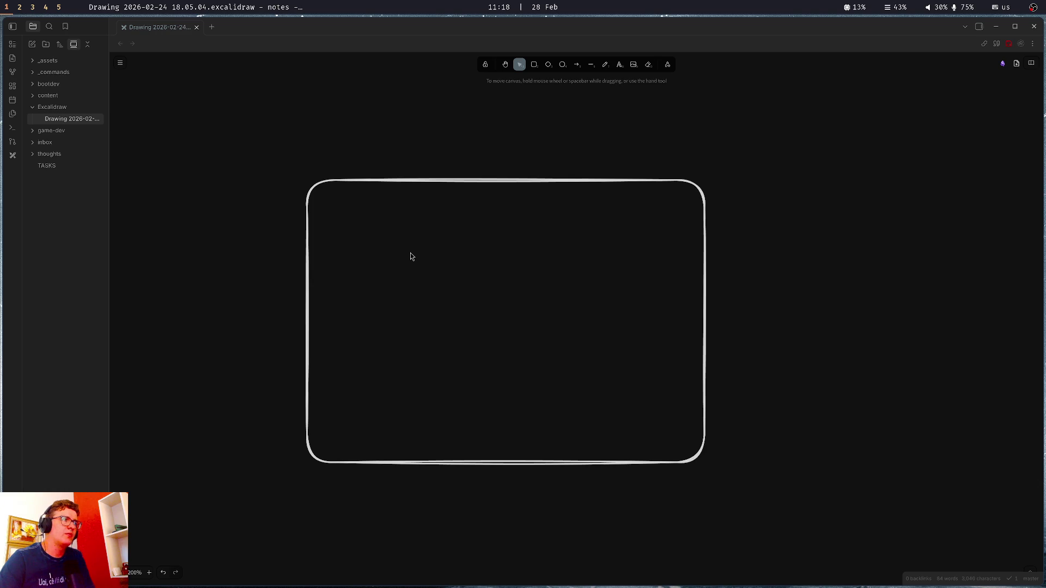
Draw a small orange-outlined circle in the rectangle's upper-left
left_click(562, 64)
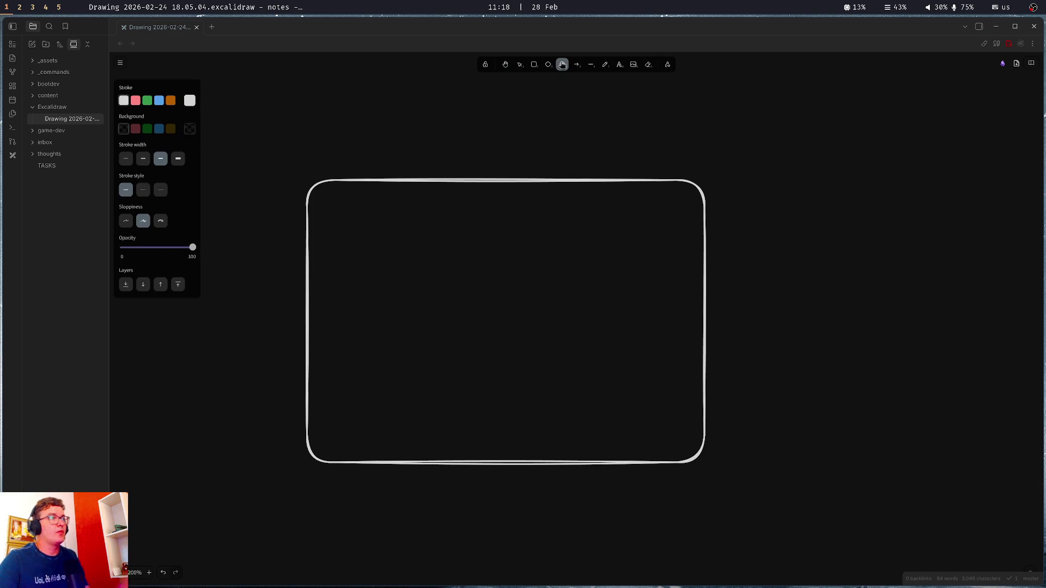
left_click_drag(329, 198, 349, 223)
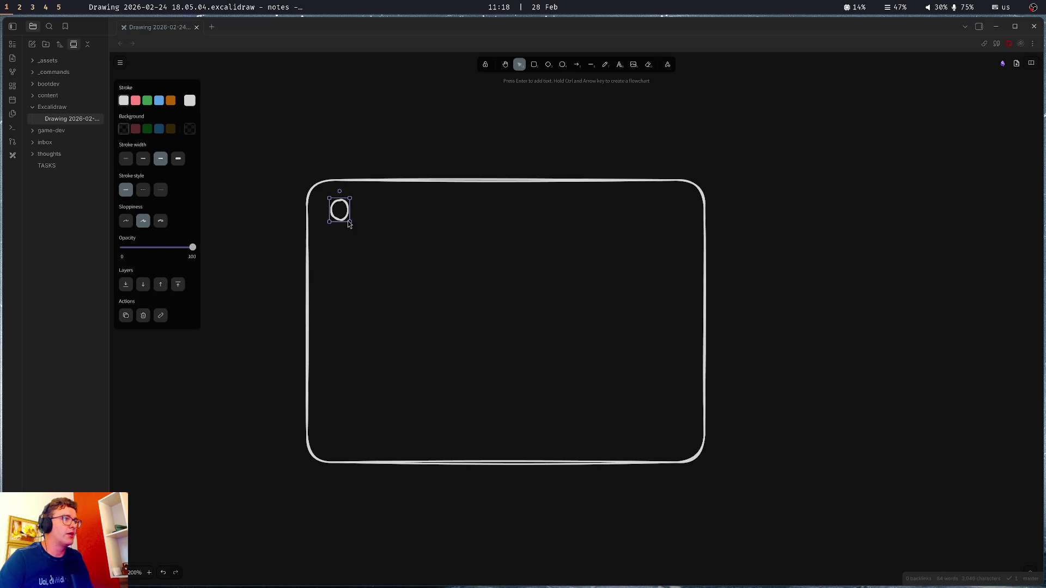
left_click(171, 100)
Copy the orange circle several times, spread the copies around the rectangle, and save
key("ctrl+c")
key("ctrl+v")
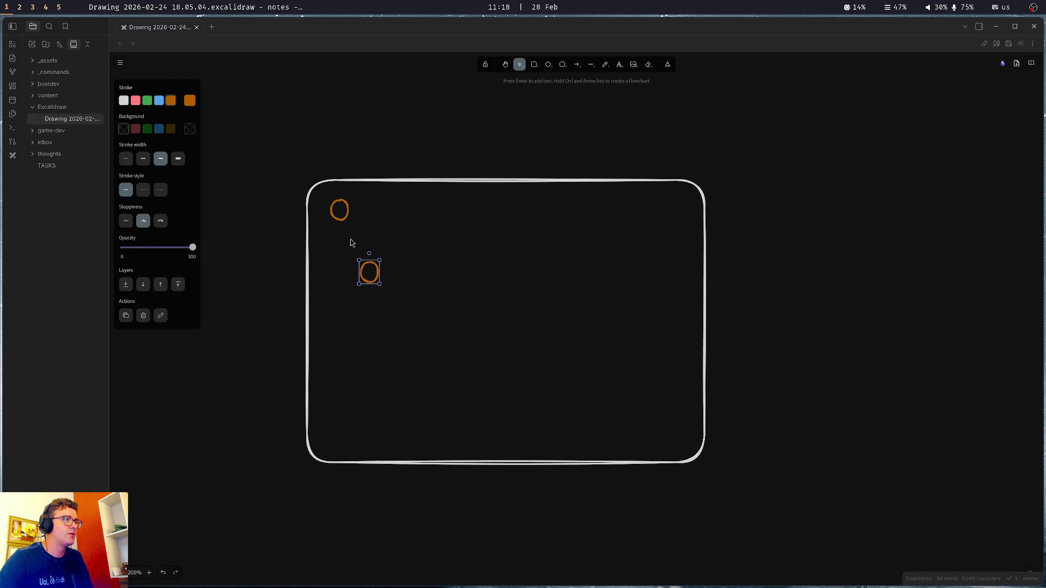
key("ctrl+v")
key("ctrl+v")
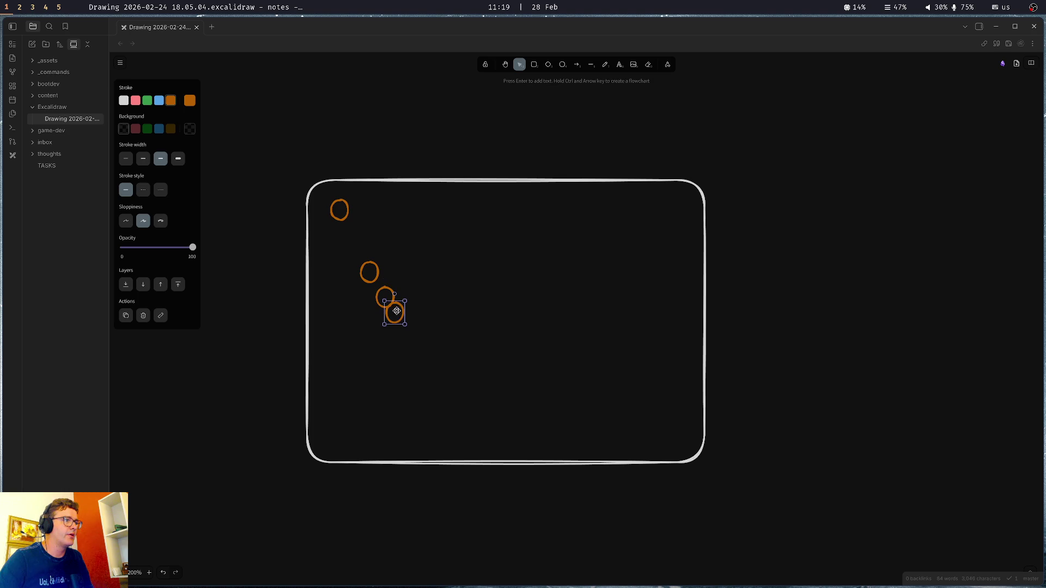
mouse_move(441, 362)
left_mouse_down()
mouse_move(360, 292)
mouse_move(725, 425)
mouse_move(642, 423)
left_mouse_up()
mouse_move(399, 303)
left_mouse_down()
mouse_move(434, 294)
mouse_move(377, 314)
mouse_move(387, 394)
mouse_move(400, 411)
mouse_move(481, 425)
left_mouse_up()
key("ctrl+s")
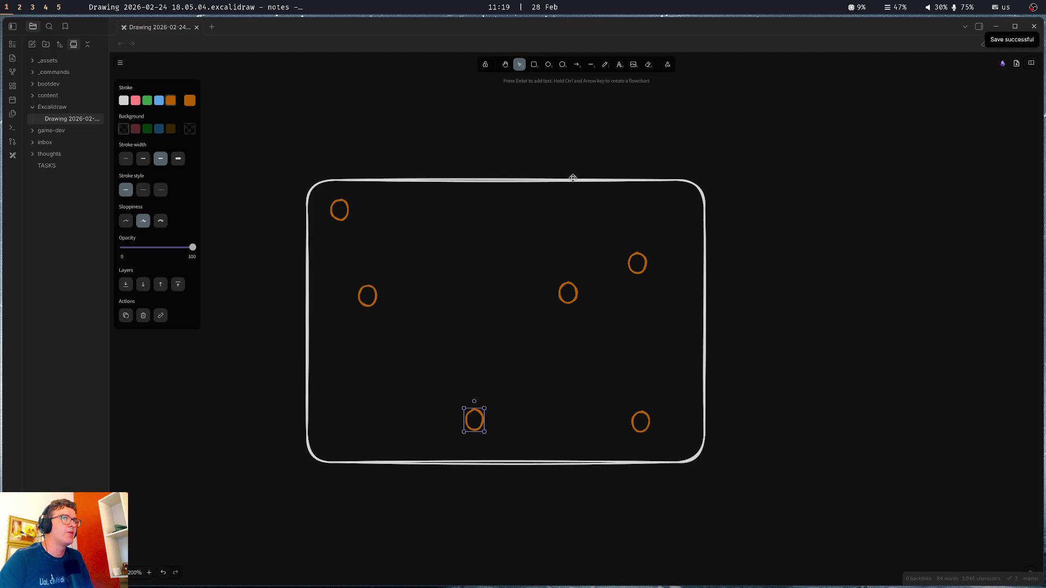
left_click(529, 122)
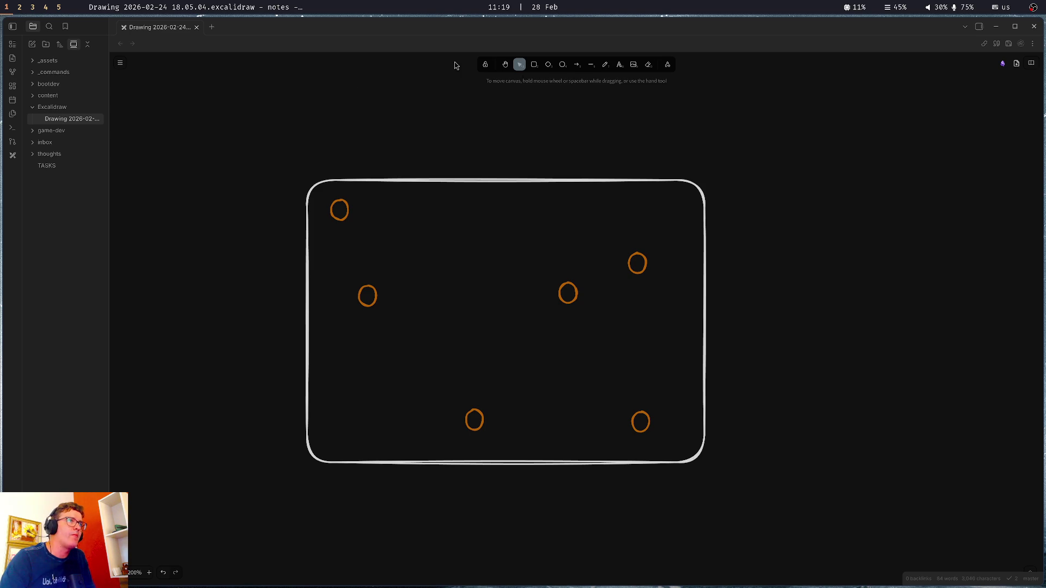
Draw a small green-outlined diamond at the rectangle's centre
left_click(548, 64)
left_click_drag(474, 280, 514, 330)
left_click(147, 100)
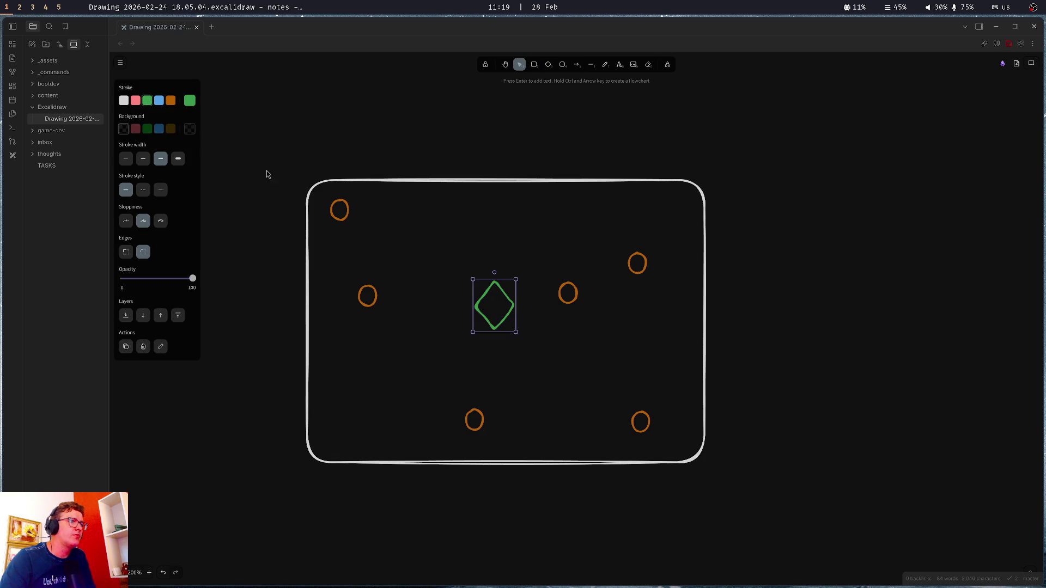
mouse_move(516, 331)
left_mouse_down()
mouse_move(499, 310)
mouse_move(491, 325)
left_mouse_up()
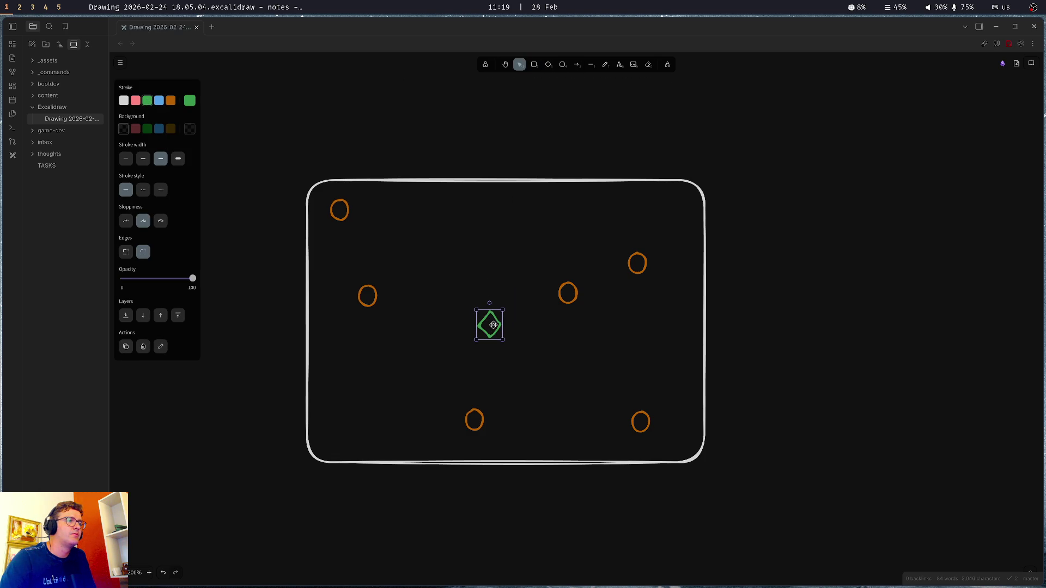
Draw an arrow pointing upward from the diamond
left_click(577, 64)
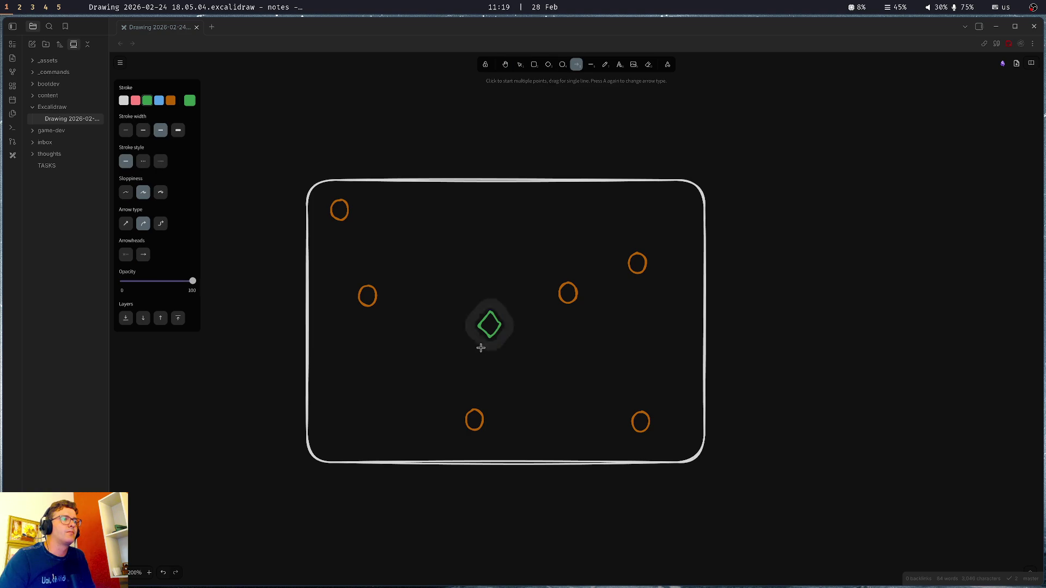
mouse_move(490, 304)
left_mouse_down()
mouse_move(490, 260)
mouse_move(530, 375)
left_mouse_up()
left_click(518, 127)
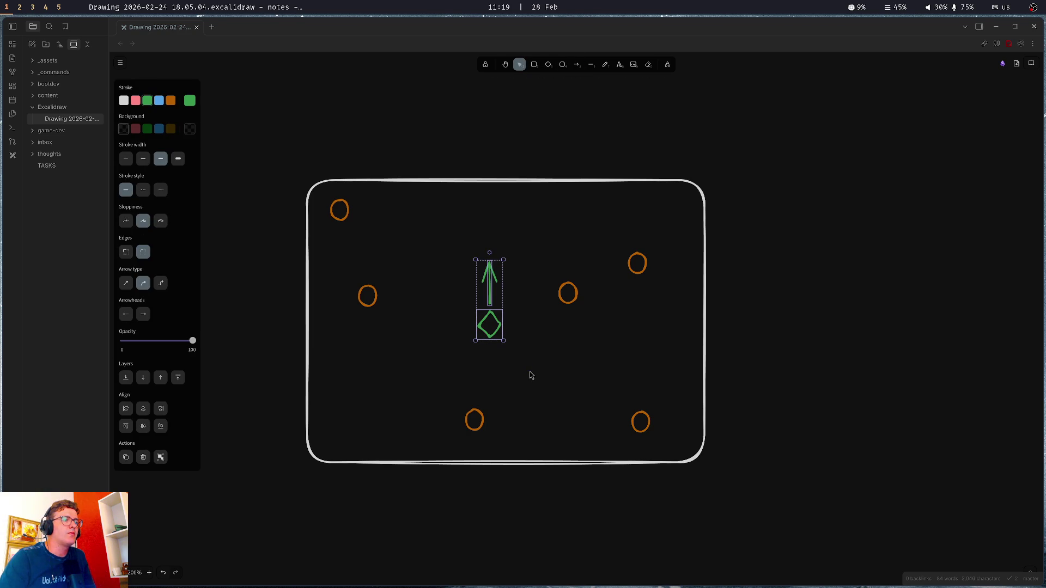
left_click(571, 140)
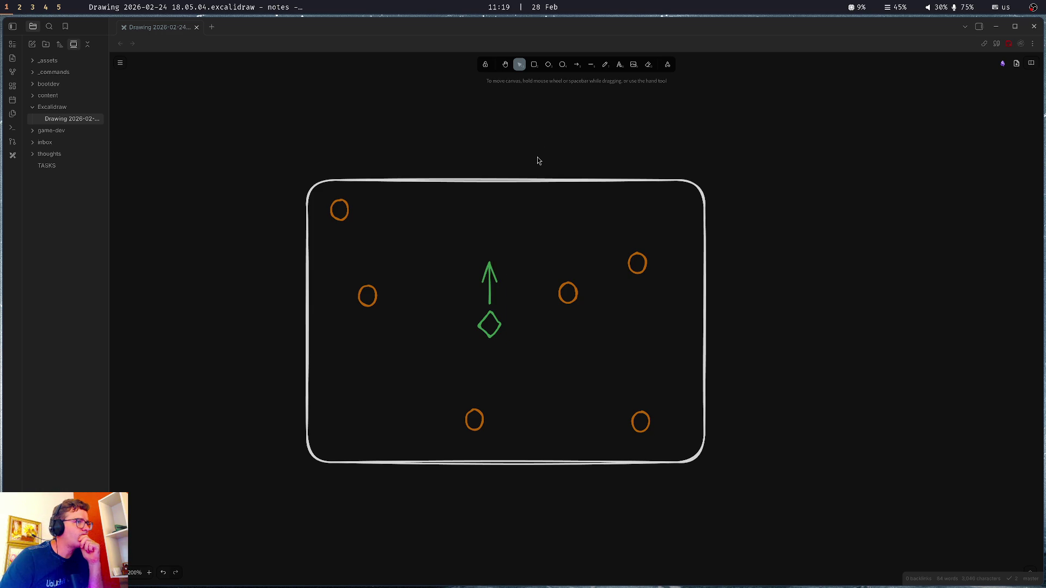
Copy two orange circles to just outside the rectangle's upper-left
left_click(370, 305)
mouse_move(423, 358)
left_mouse_down()
mouse_move(384, 310)
mouse_move(327, 194)
left_mouse_up()
mouse_move(347, 283)
left_mouse_down()
mouse_move(362, 311)
mouse_move(226, 201)
left_mouse_up()
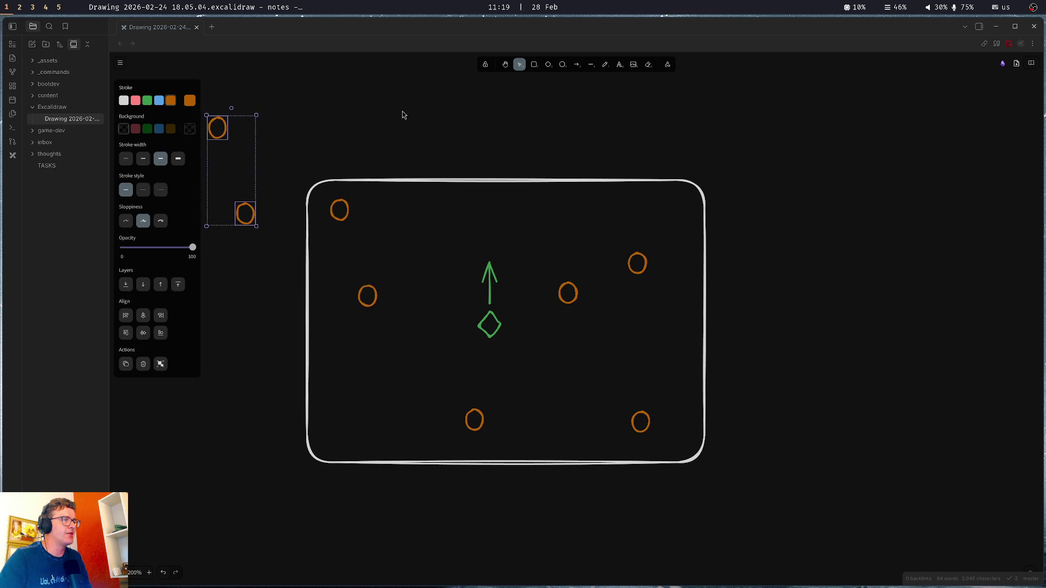
left_click(404, 113)
Position one copied circle above the rectangle and the other to its left, then return to Godot
scroll(331, 180, "down", 1)
left_click_drag(336, 122, 401, 149)
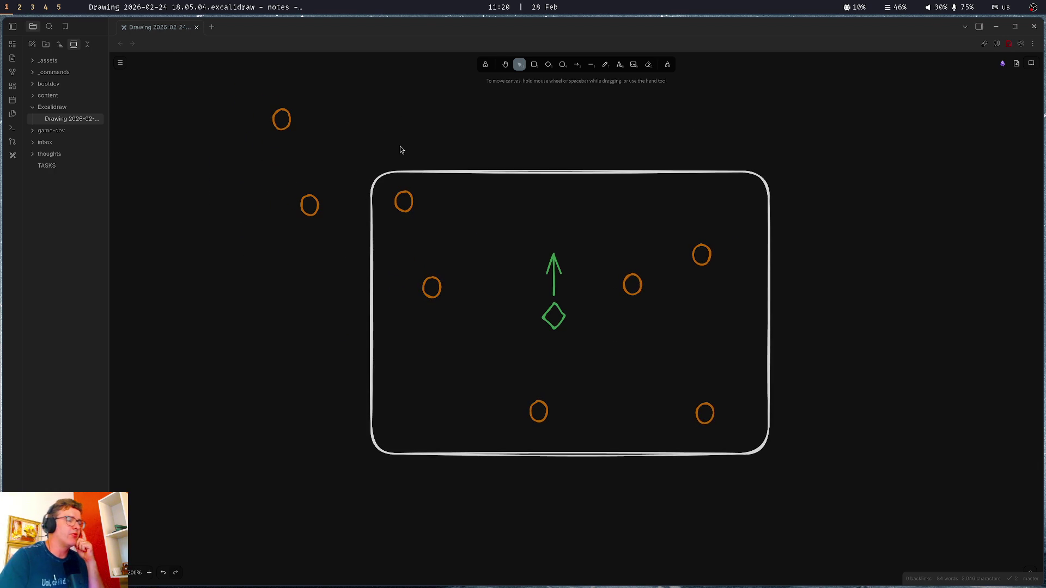
left_click_drag(313, 213, 385, 87)
left_click_drag(285, 123, 262, 161)
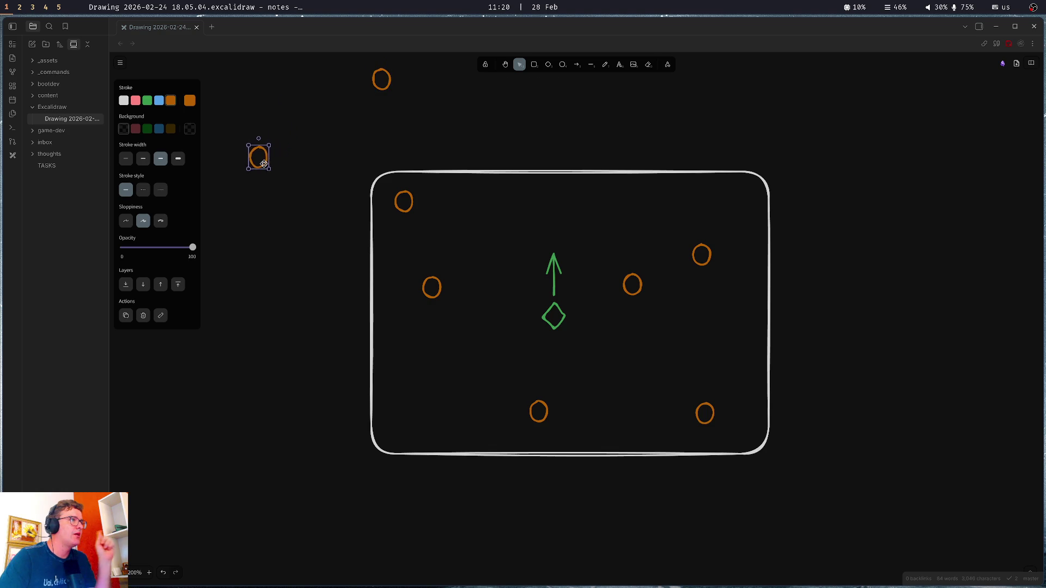
left_click_drag(367, 83, 334, 89)
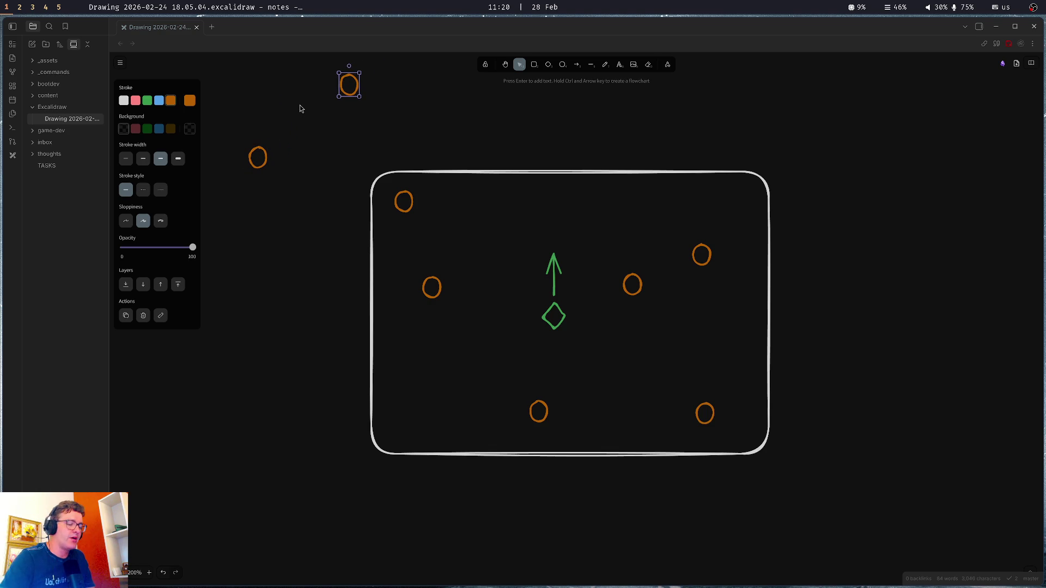
key("super+2")
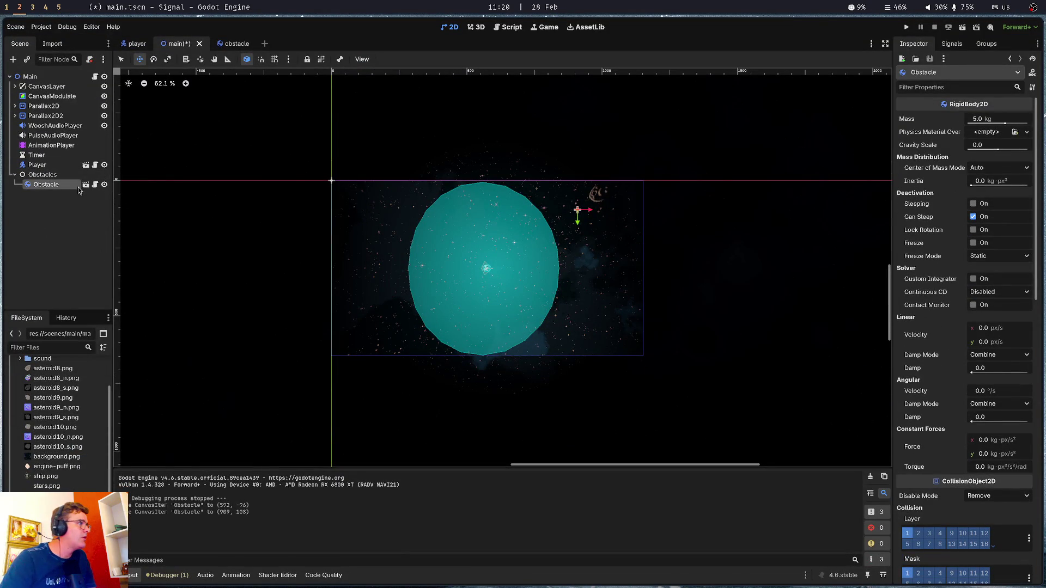
Open the obstacle scene and review the Obstacle RigidBody2D properties (5.0 kg mass, 0.0 gravity scale, Sleeping) before switching to Obsidian
left_click(85, 184)
left_click(44, 79)
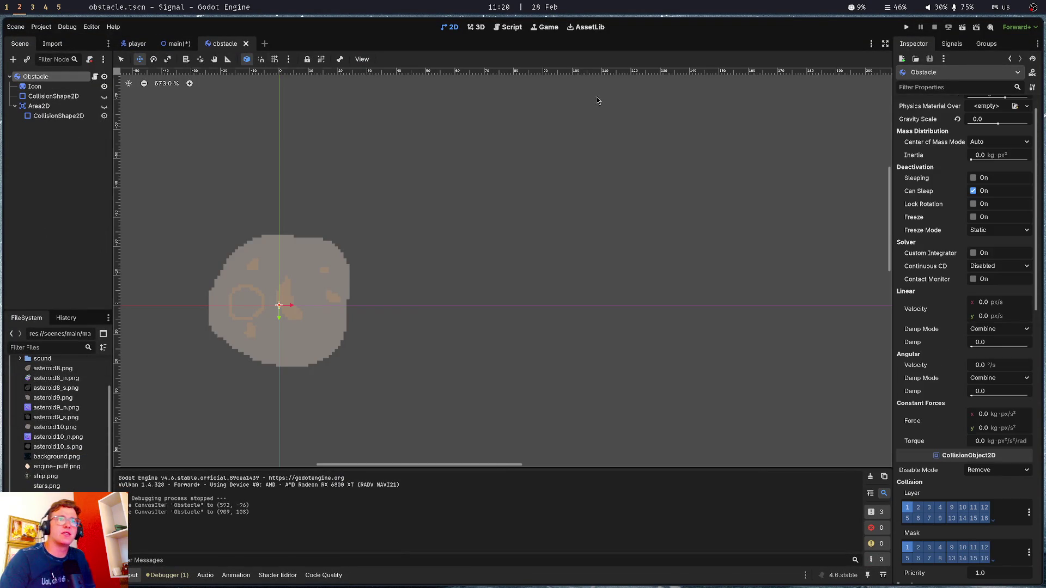
mouse_move(913, 186)
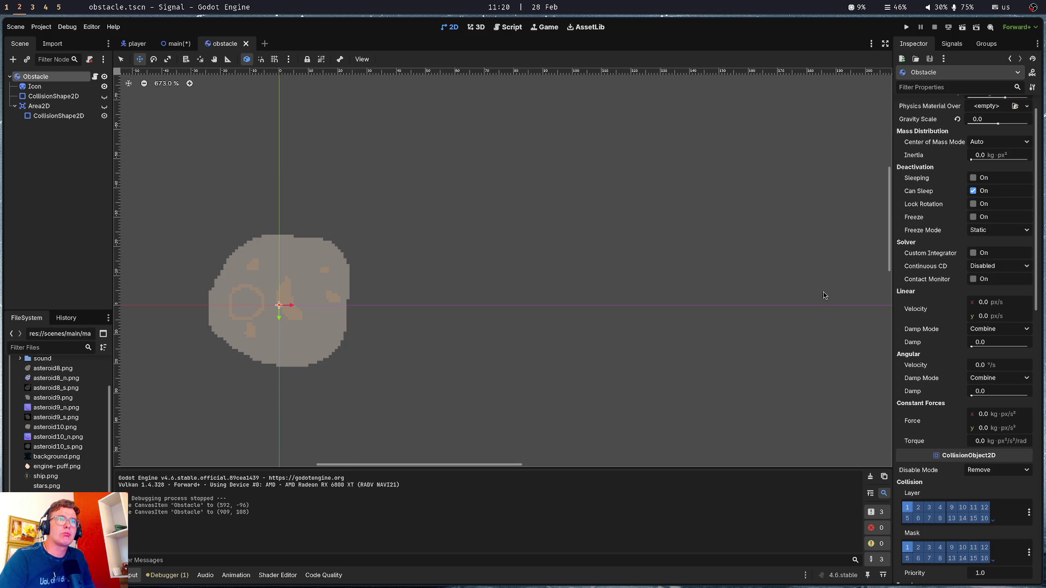
scroll(943, 128, "up", 1)
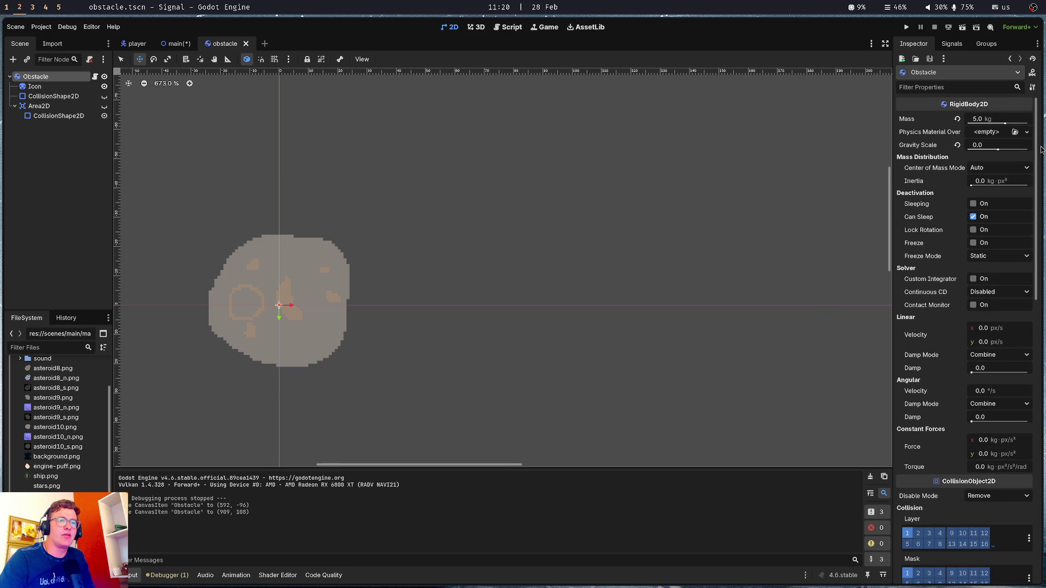
scroll(916, 293, "down", 5)
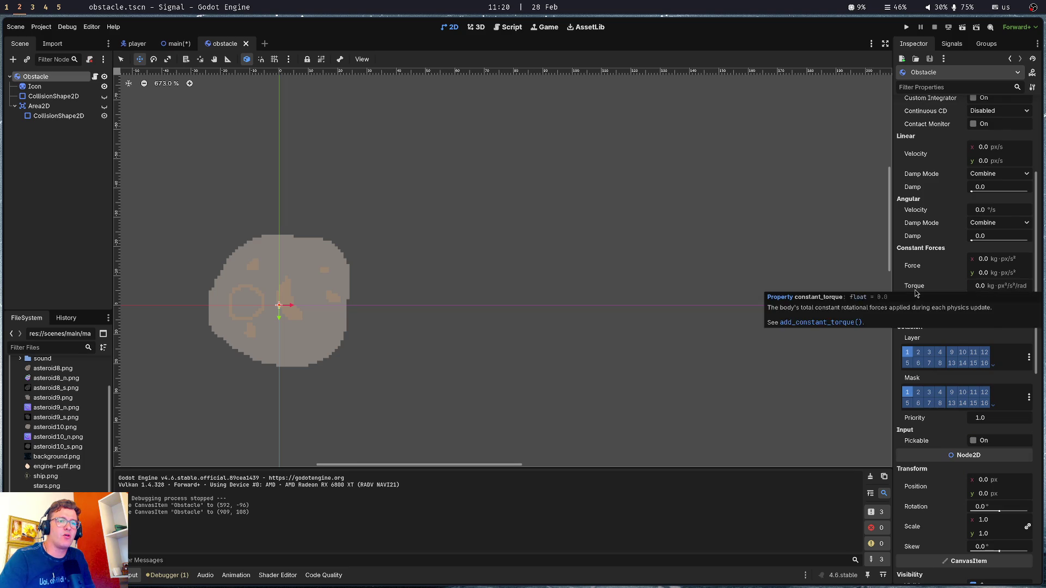
scroll(916, 293, "down", 5)
scroll(913, 305, "up", 15)
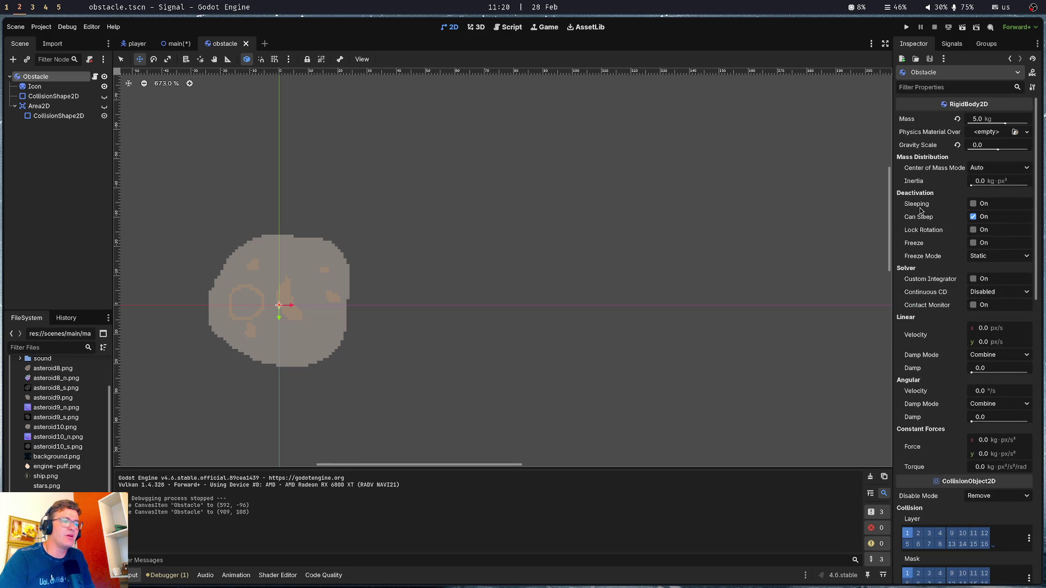
mouse_move(920, 211)
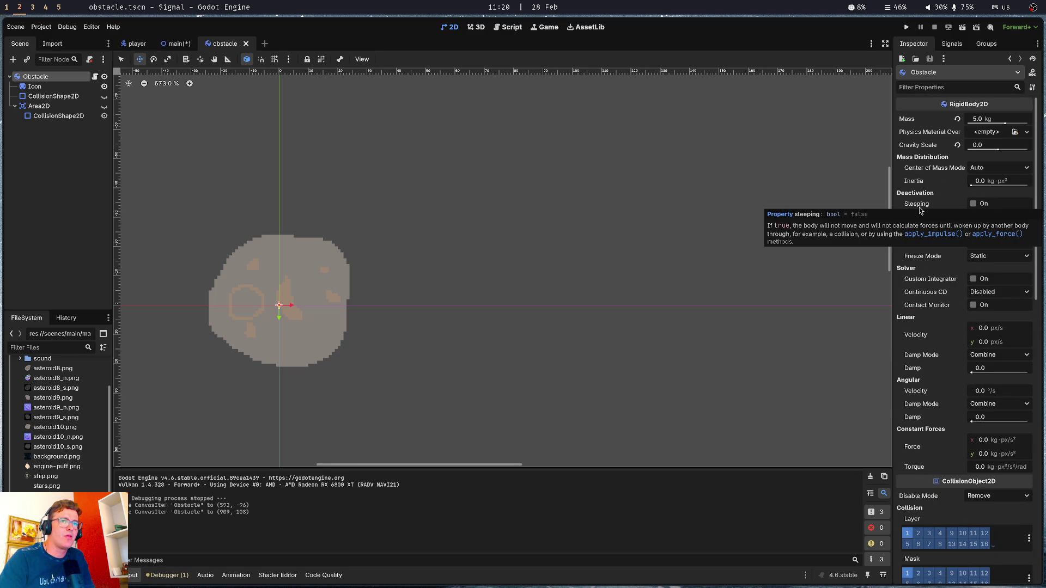
key("super+1")
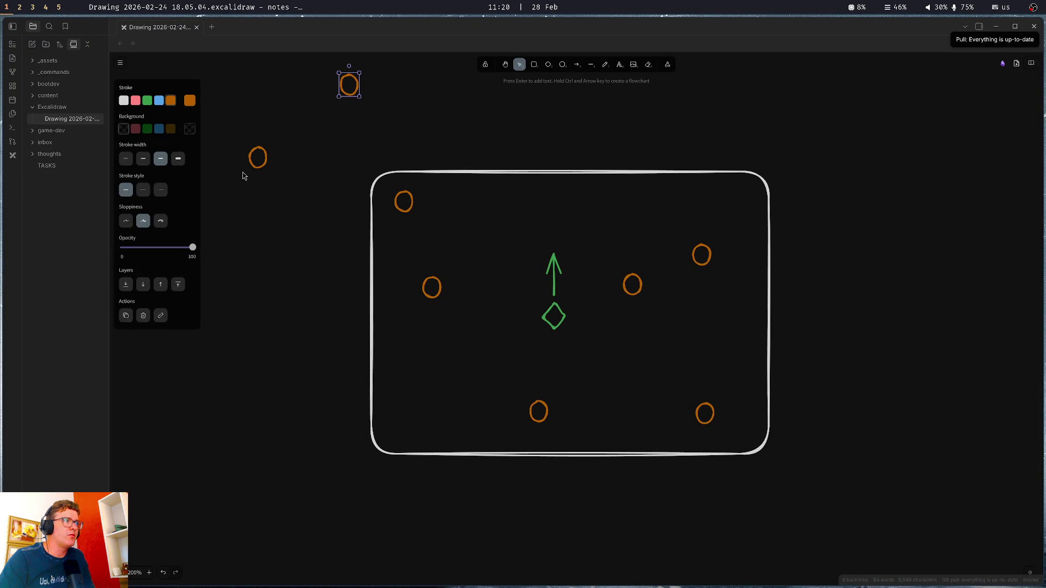
Fill the two circles outside the rectangle with dark brown
left_click(263, 162, "shift")
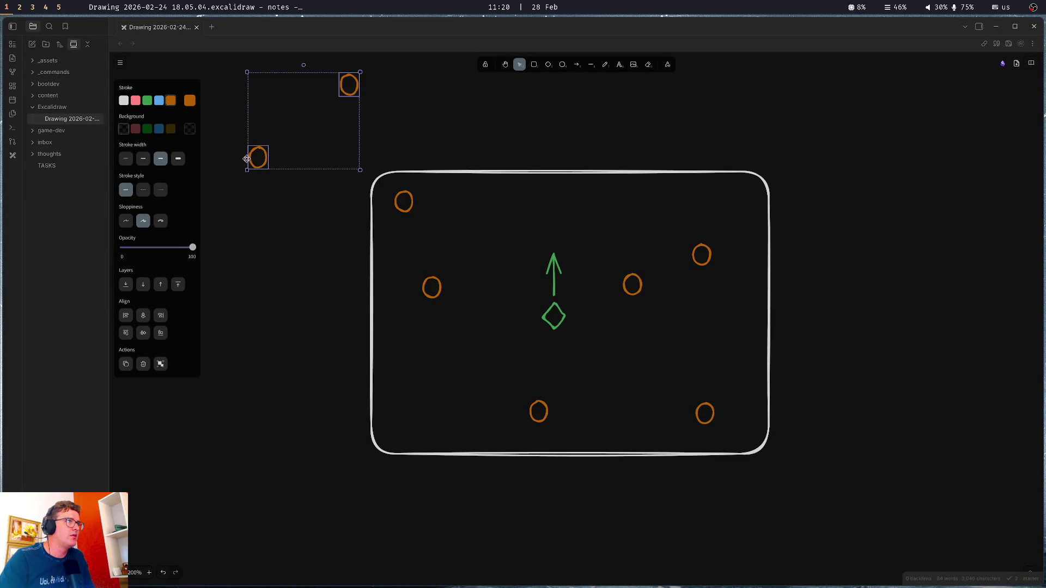
left_click(171, 129)
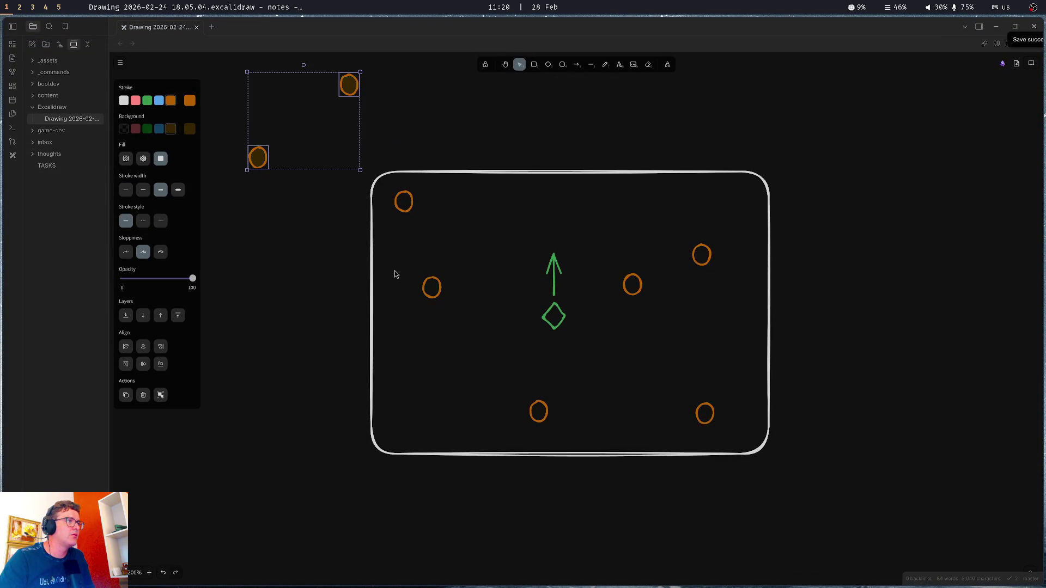
left_click(320, 271)
left_click_drag(523, 128, 523, 169)
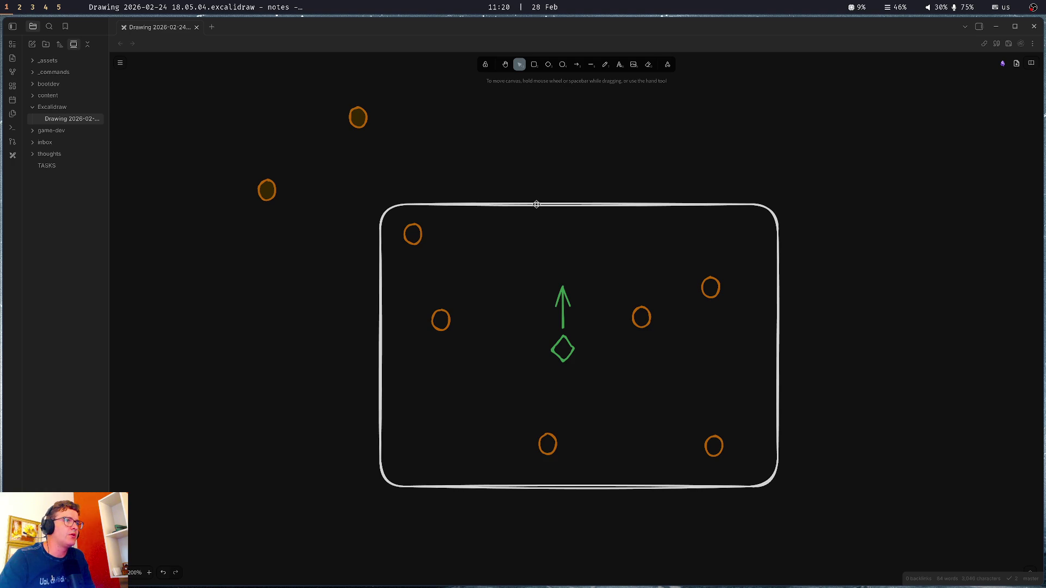
Try moving the rectangle up-left over the circles, save, then undo the circle and rectangle moves
left_click(536, 204)
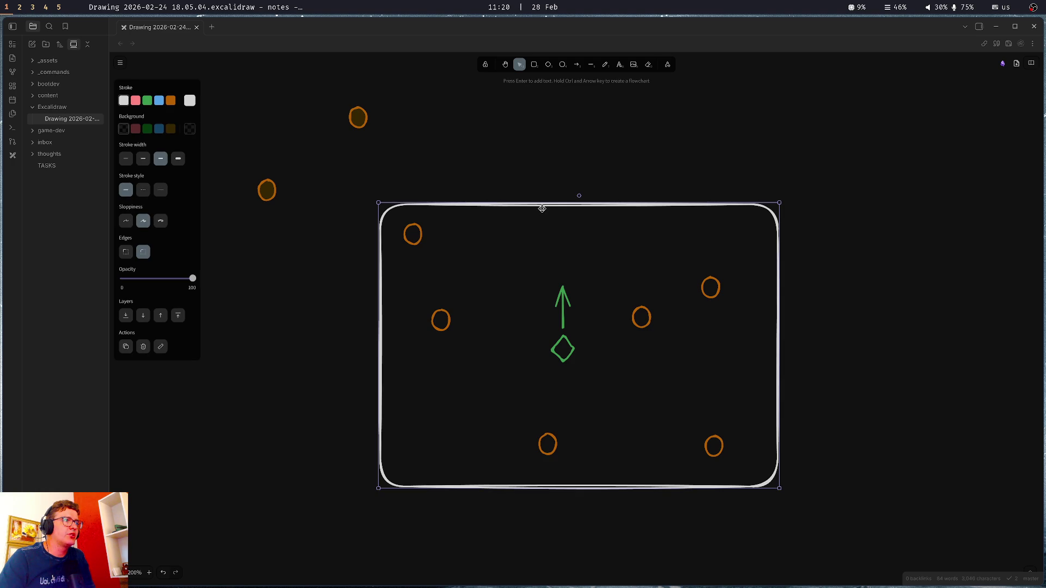
mouse_move(542, 209)
left_mouse_down()
mouse_move(505, 172)
mouse_move(479, 111)
mouse_move(492, 104)
left_mouse_up()
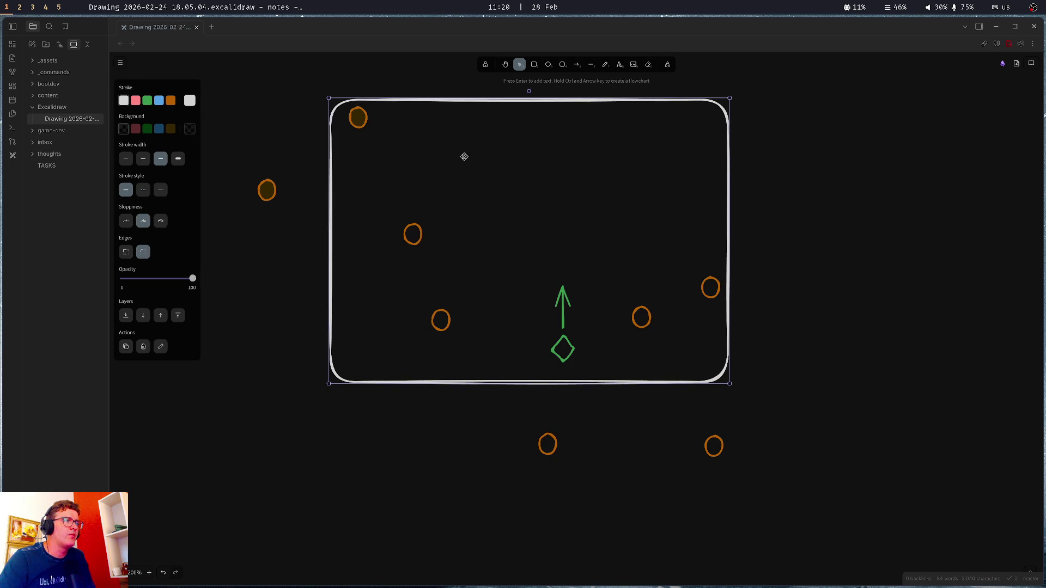
left_click_drag(466, 159, 492, 185)
left_click(388, 152)
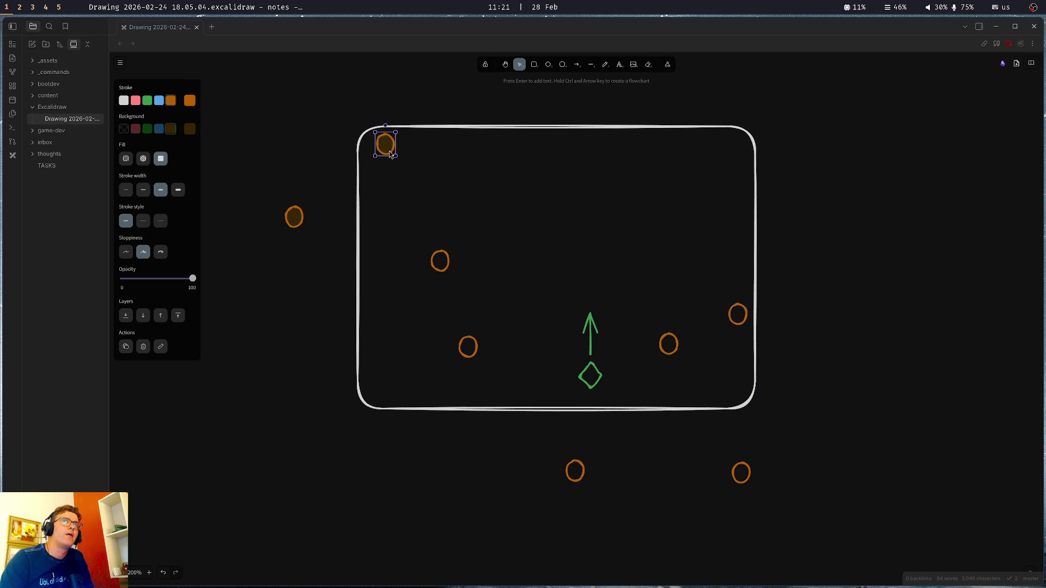
key("ctrl+s")
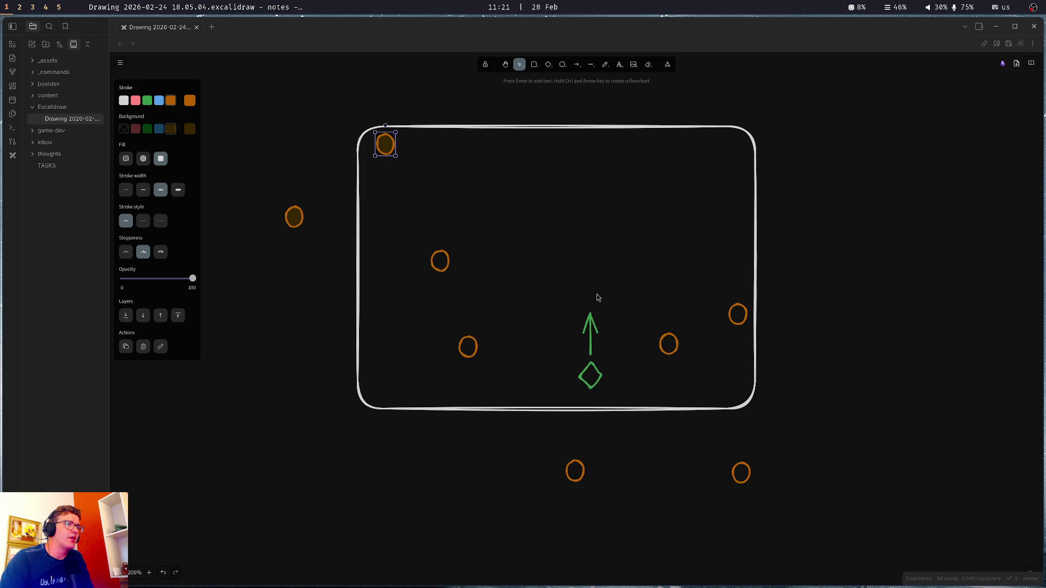
left_click(472, 195)
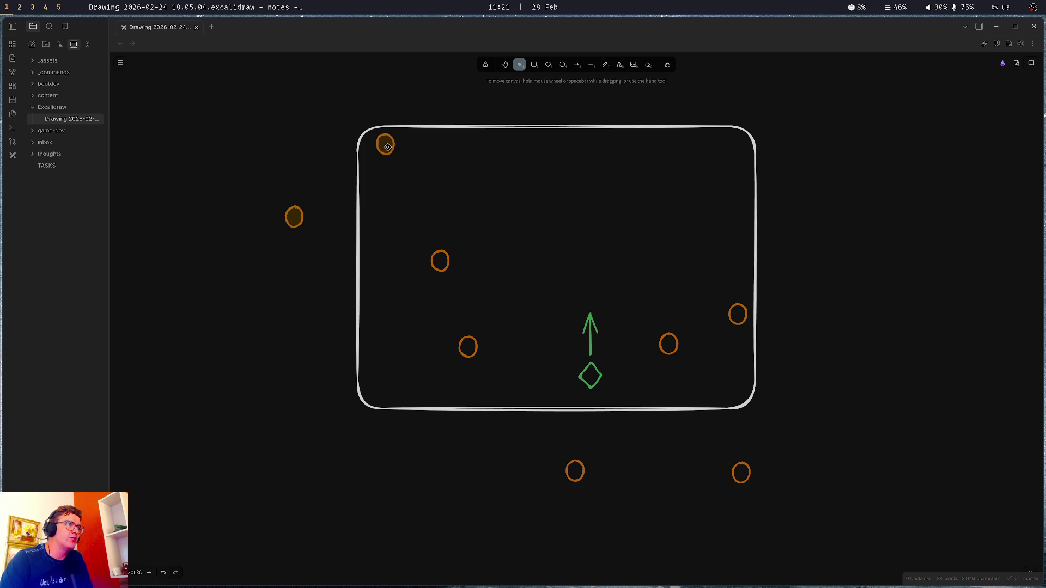
left_click_drag(388, 147, 419, 193)
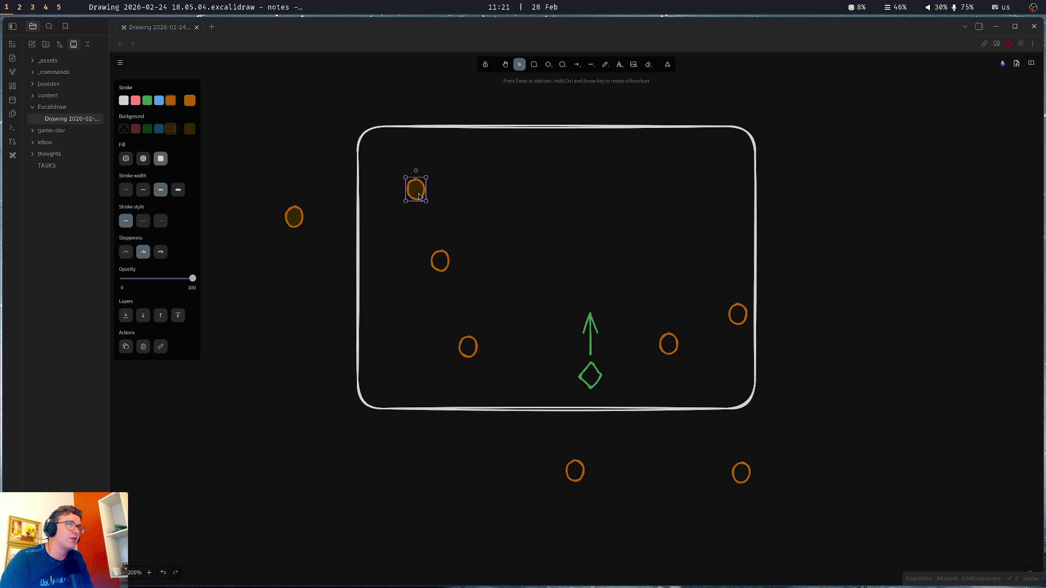
key("ctrl+z")
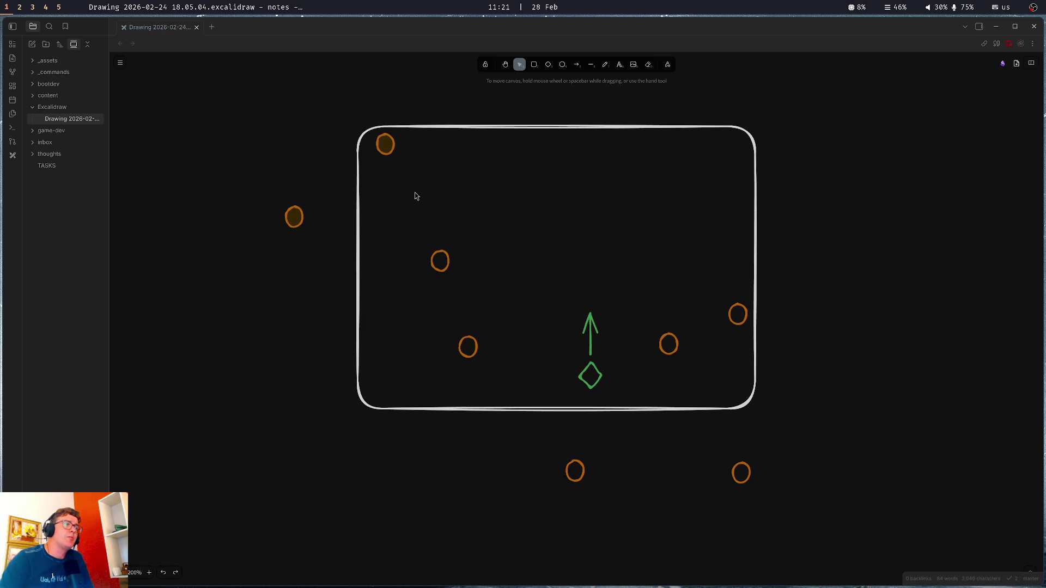
key("ctrl+z")
key("ctrl+z")
Try repositioning the rectangle and the two bottom circles again, undo them, then switch to the browser workspace
left_click(616, 184)
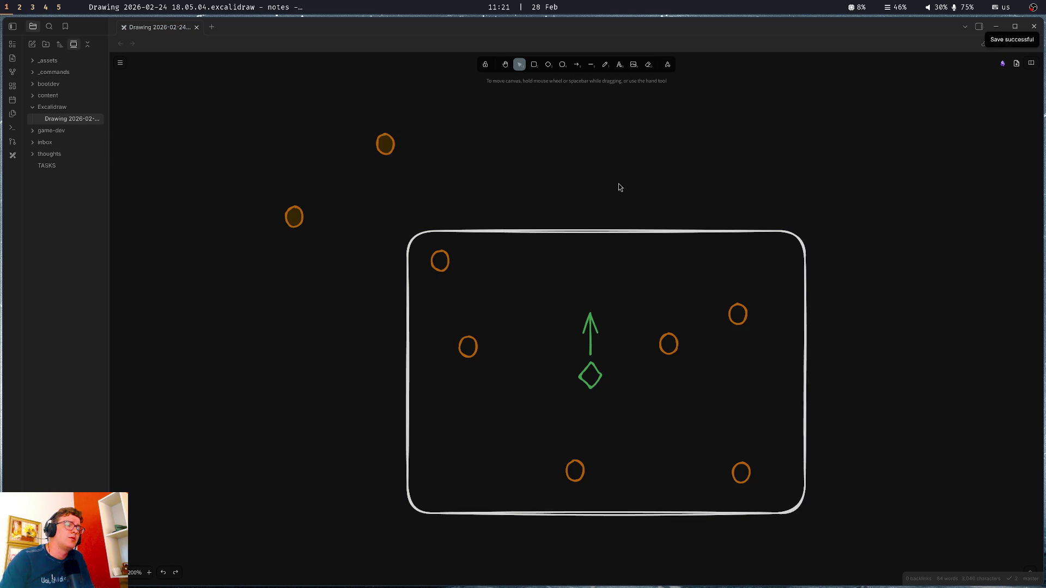
mouse_move(647, 232)
left_mouse_down()
mouse_move(582, 122)
mouse_move(545, 100)
left_mouse_up()
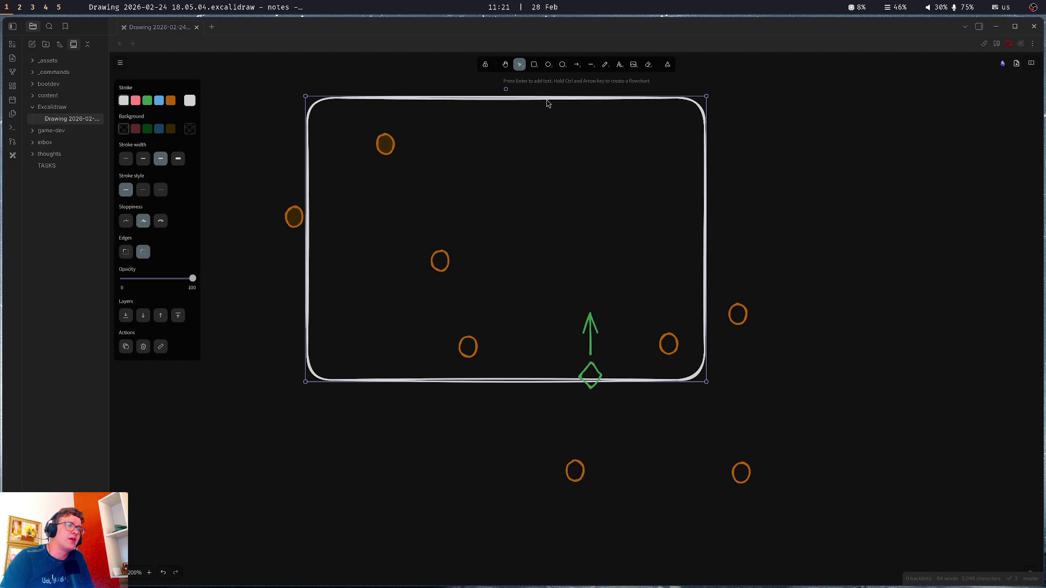
mouse_move(820, 518)
left_mouse_down()
mouse_move(509, 484)
mouse_move(508, 428)
left_mouse_up()
mouse_move(581, 474)
left_mouse_down()
mouse_move(719, 458)
mouse_move(977, 300)
mouse_move(966, 307)
left_mouse_up()
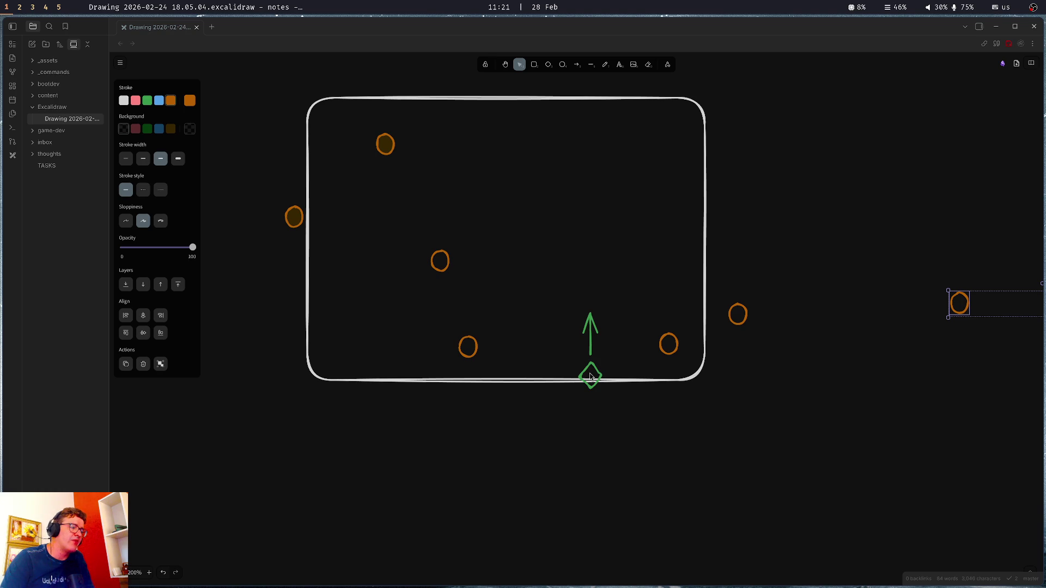
mouse_move(635, 380)
left_mouse_down()
mouse_move(718, 450)
mouse_move(726, 501)
mouse_move(650, 498)
mouse_move(704, 499)
left_mouse_up()
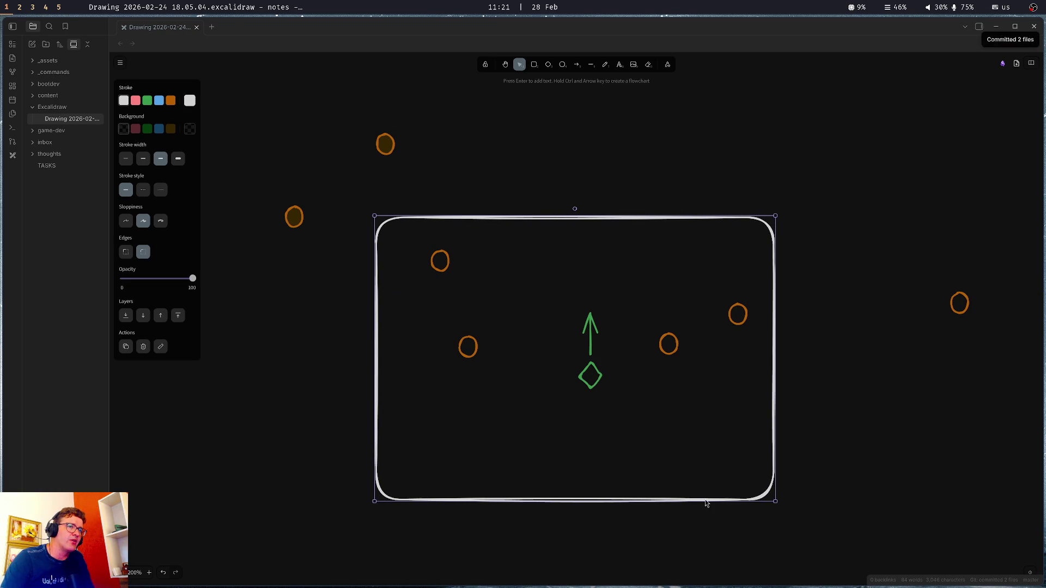
key("ctrl+z")
key("ctrl+z")
key("ctrl+z")
key("ctrl+z")
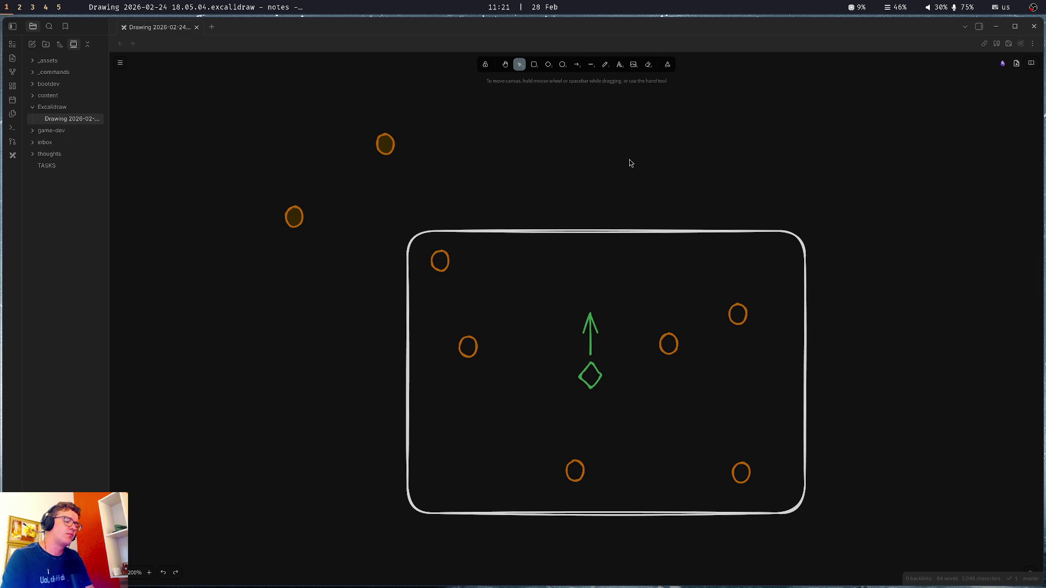
key("super+Left")
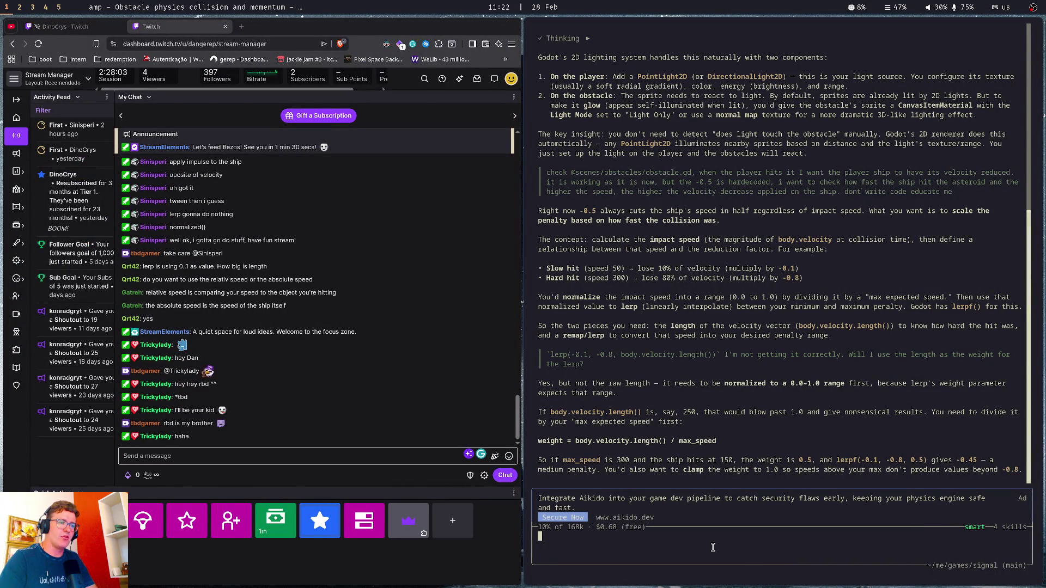
Draft the Amp request to spawn about 1,000 asteroids spread across a 5kx5k level
type("I")
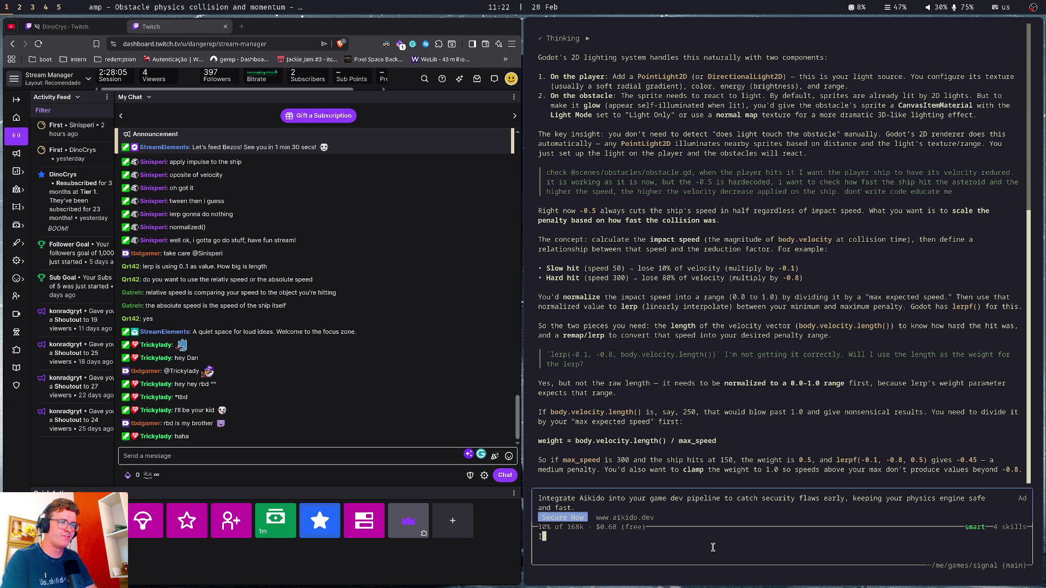
type(" want to spaw")
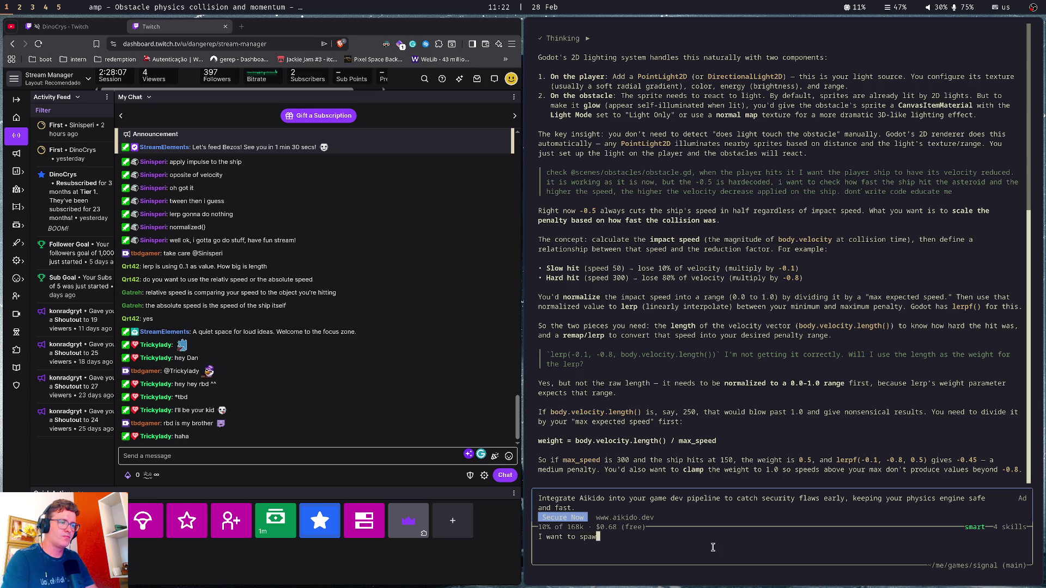
type("n some asteroi")
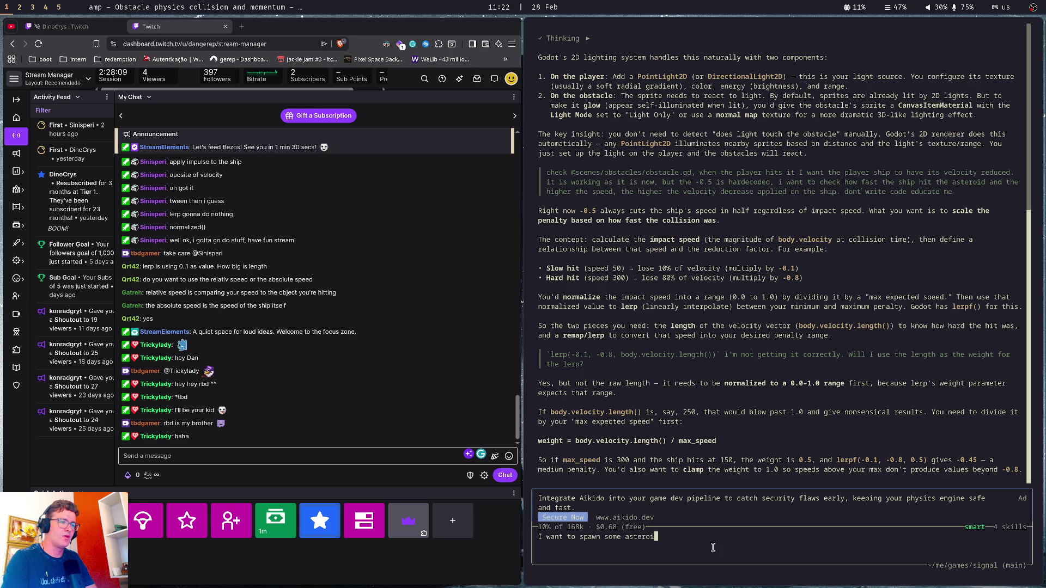
type("d in the mains")
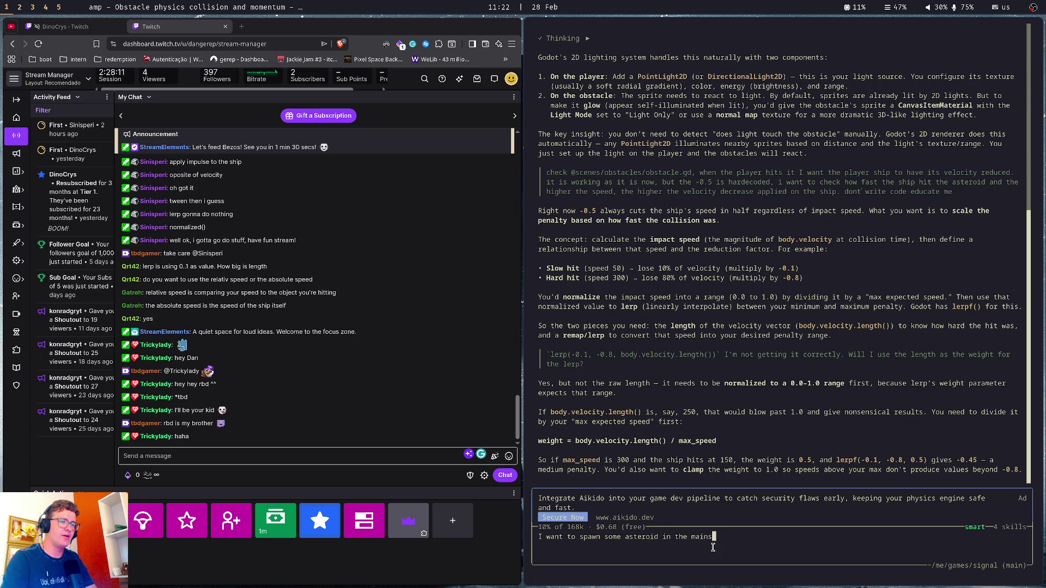
key("BackSpace")
type(" sce")
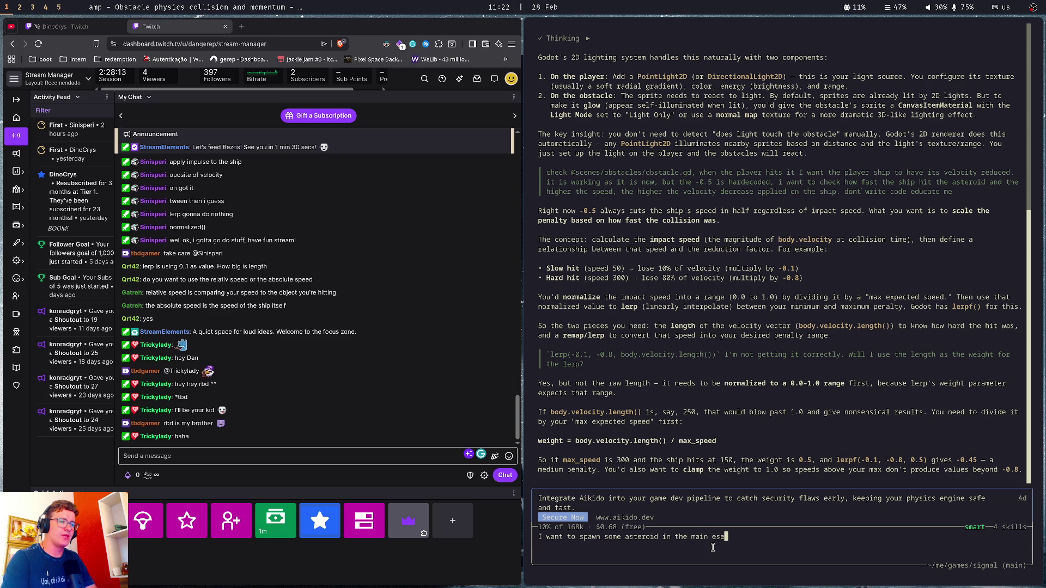
type("ne")
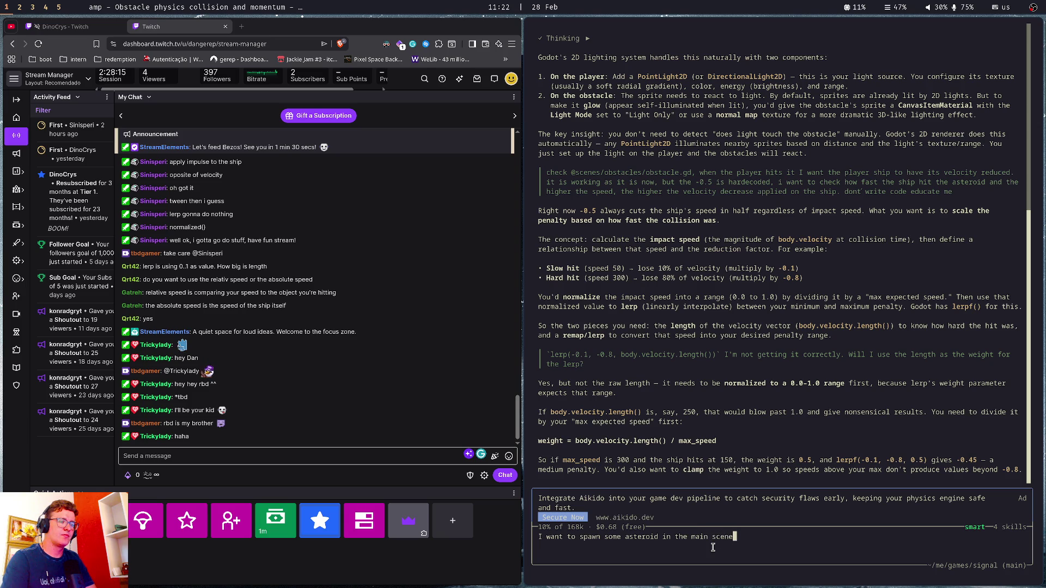
type(". I don't know ")
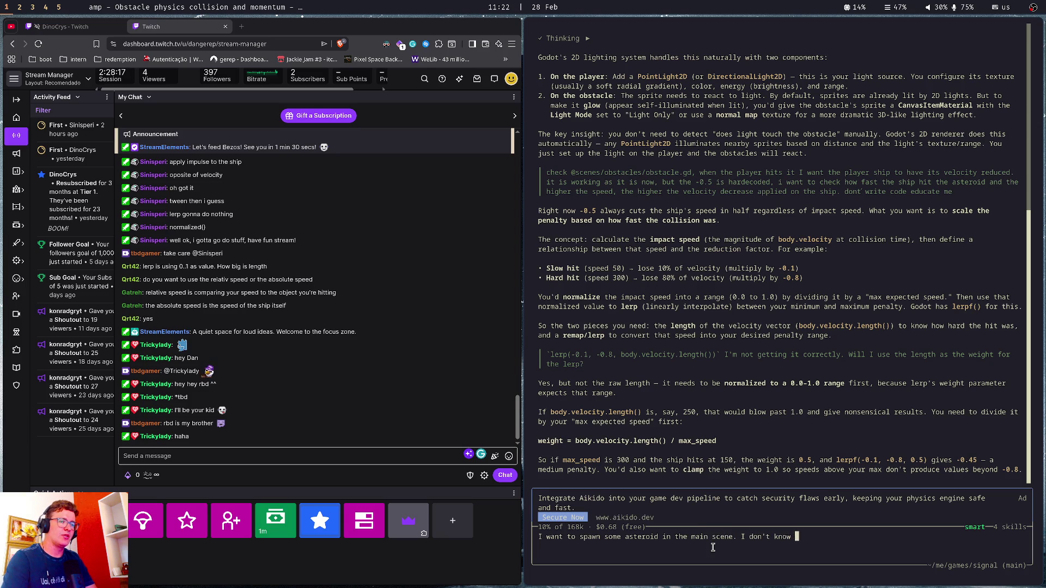
type("how many, but ")
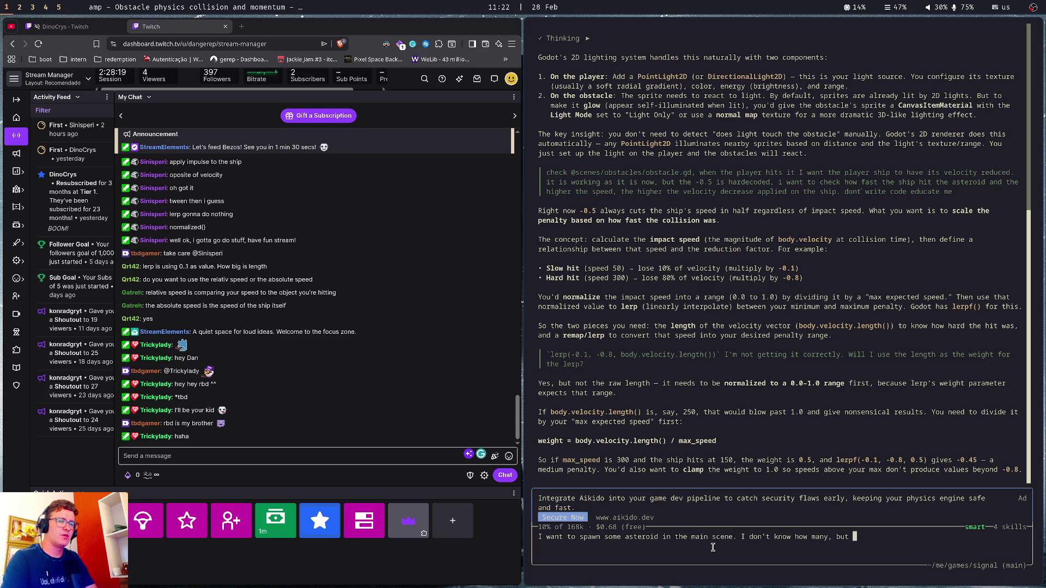
type("I'm thinking about 1.00")
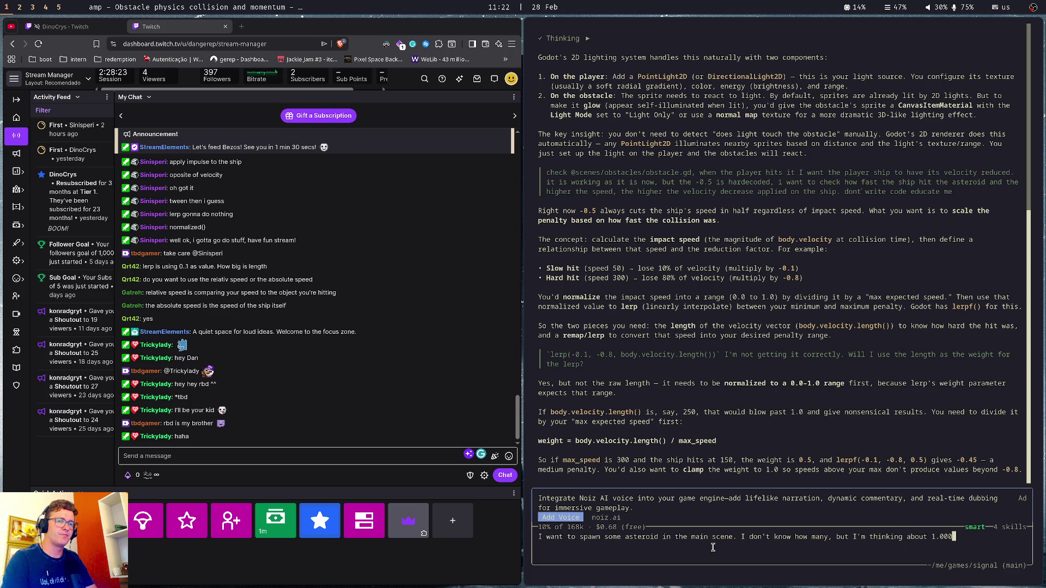
key("BackSpace")
type(",000")
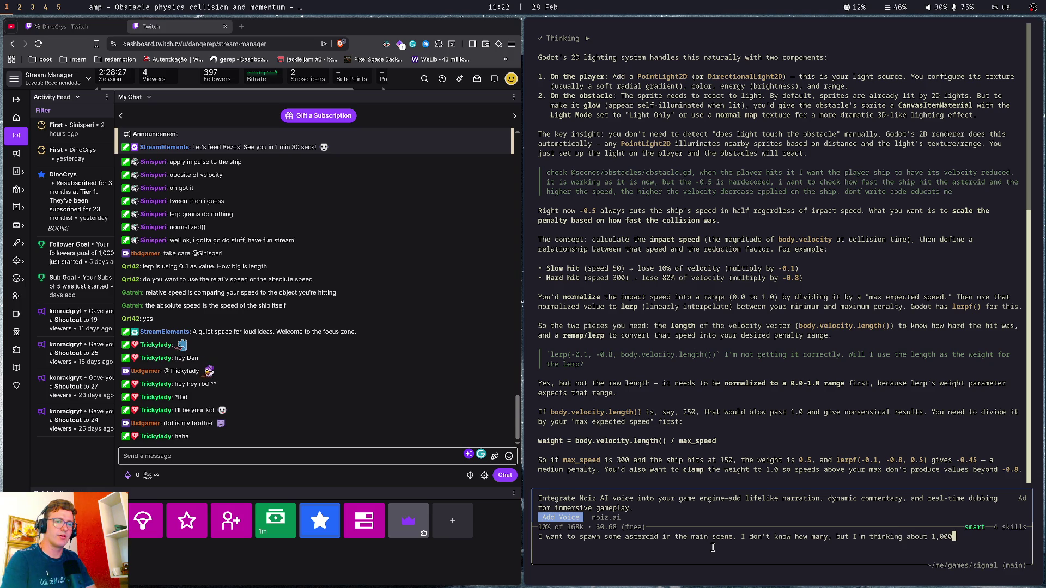
type(" asteroid")
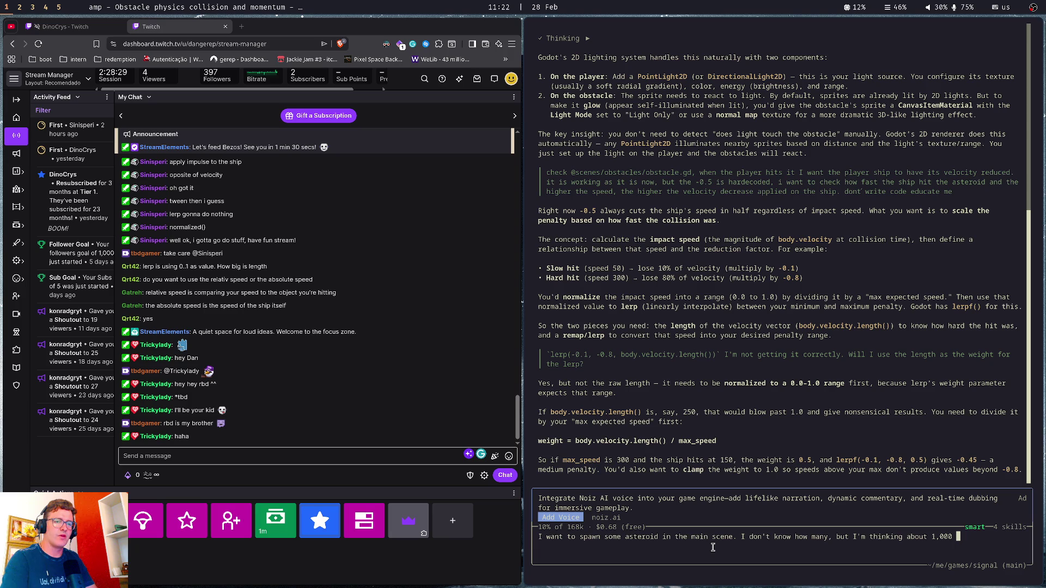
type("s. The level h")
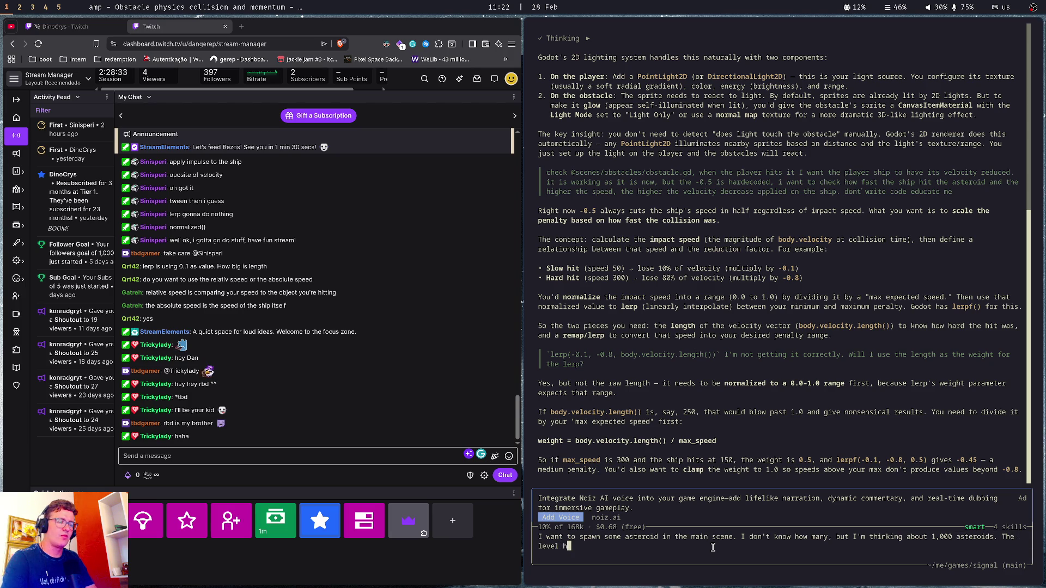
key("BackSpace")
type("size ")
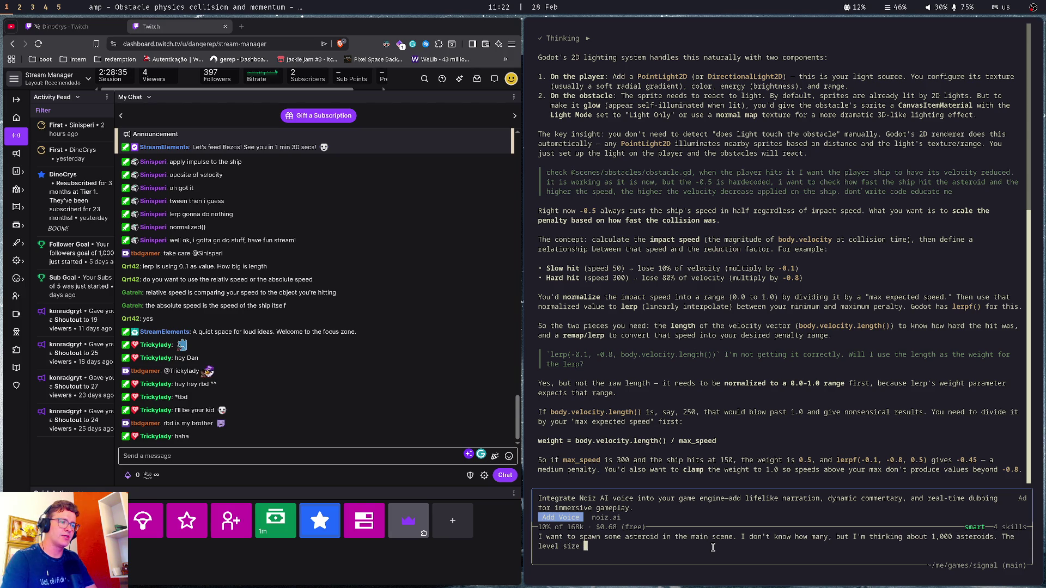
type("is 5x")
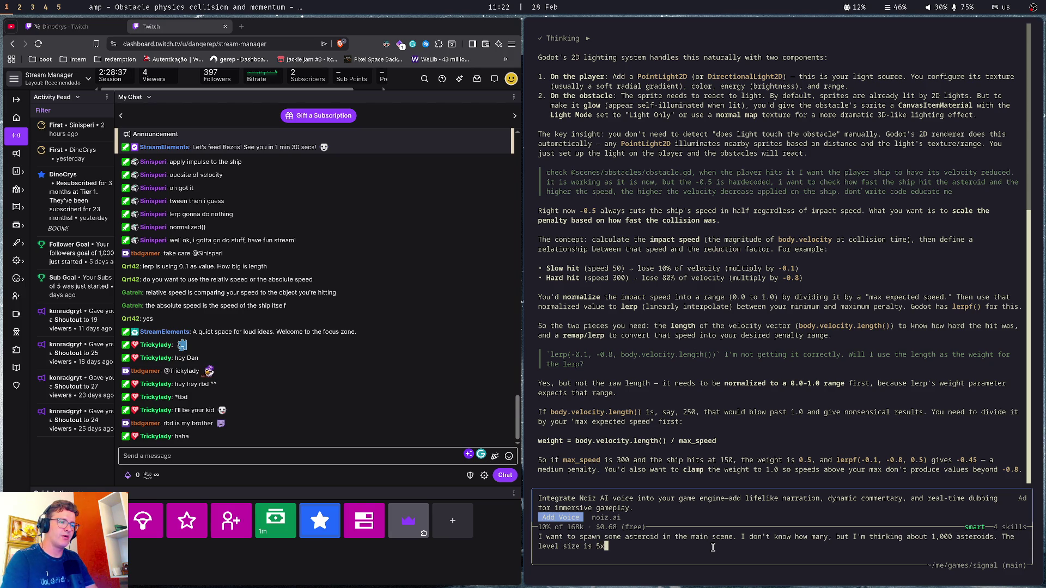
key("BackSpace")
type("k5")
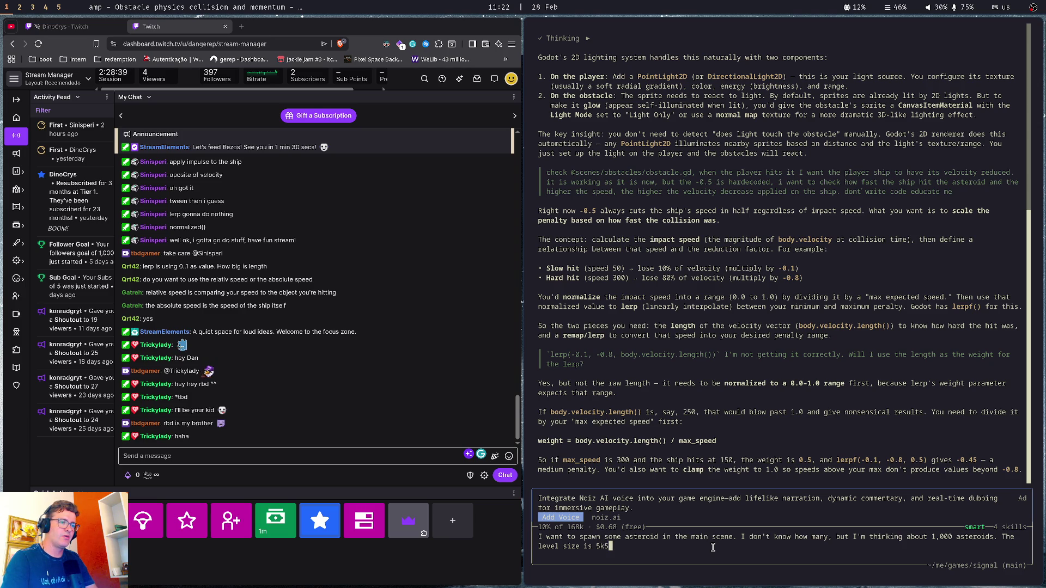
key("BackSpace")
type("x5k, so I need to spread those ")
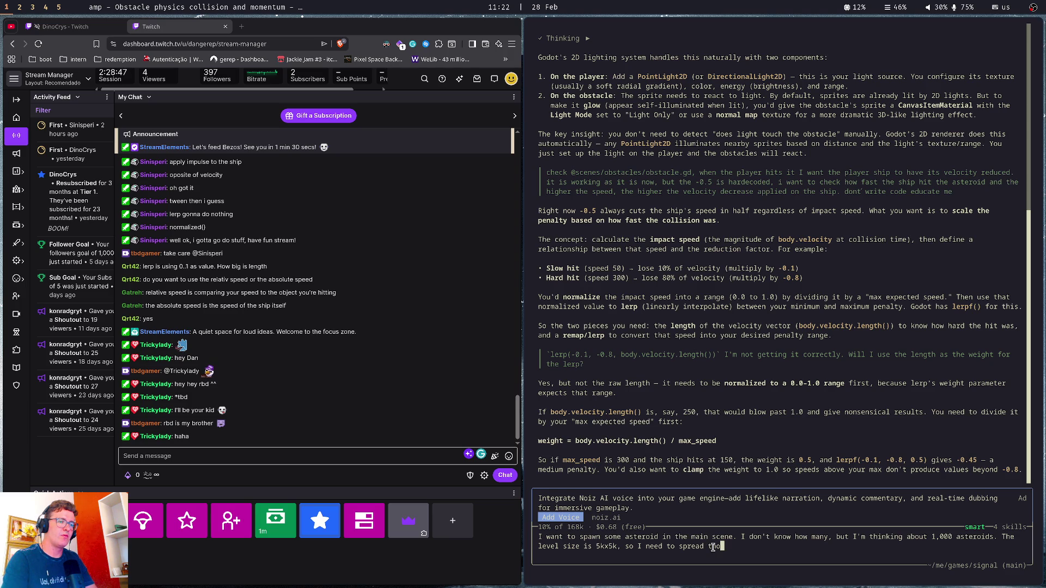
type("in ther")
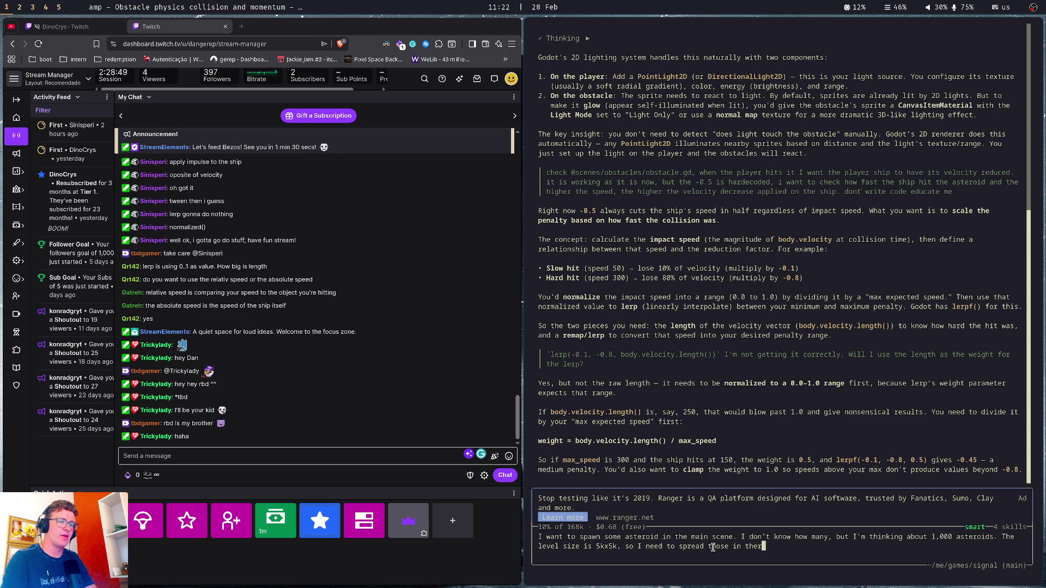
type("e.")
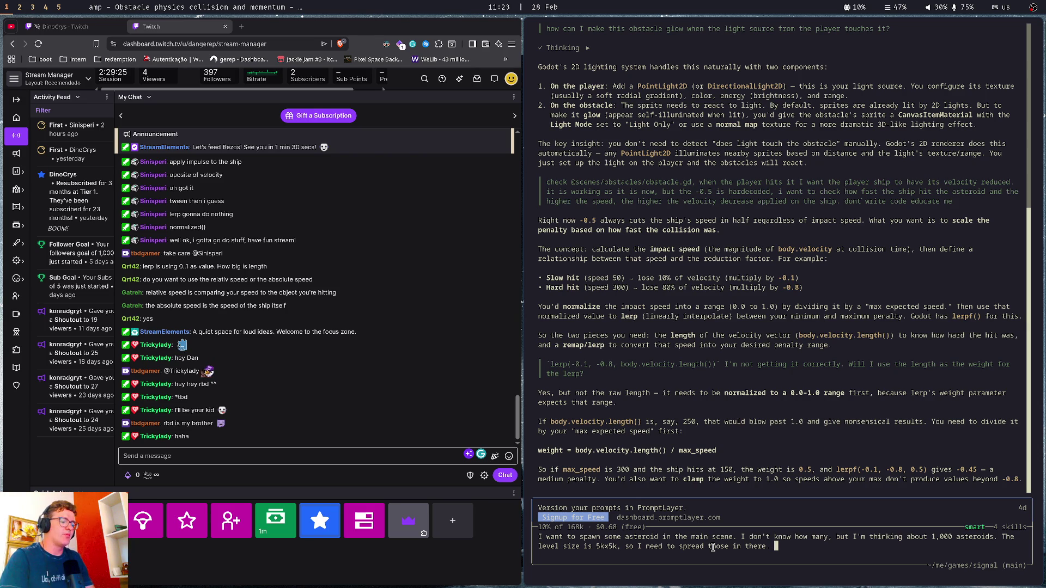
key("alt+Tab")
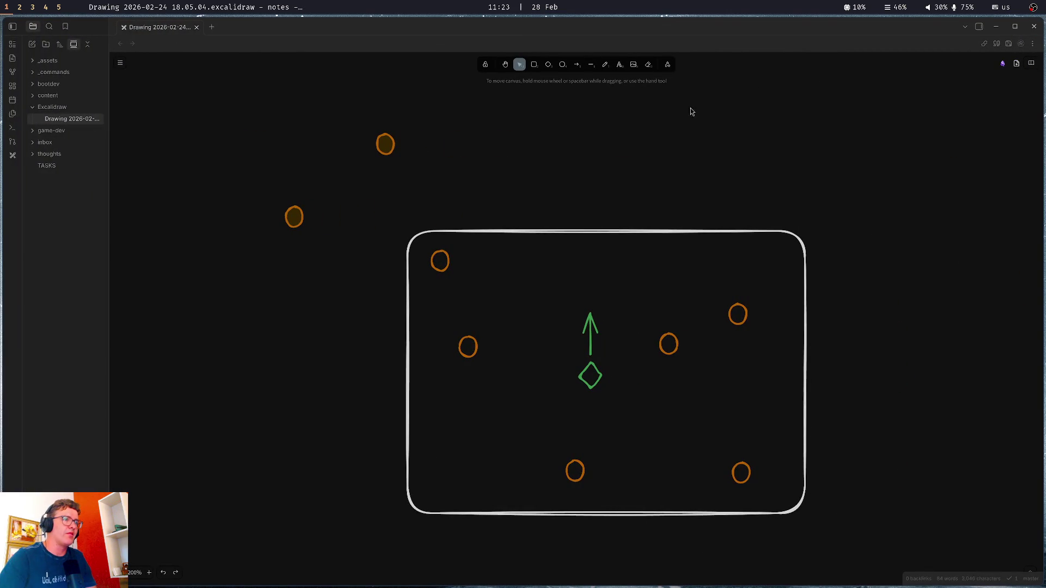
Draw a blue vertical axis and a horizontal axis crossing it beside the play area
left_click(590, 64)
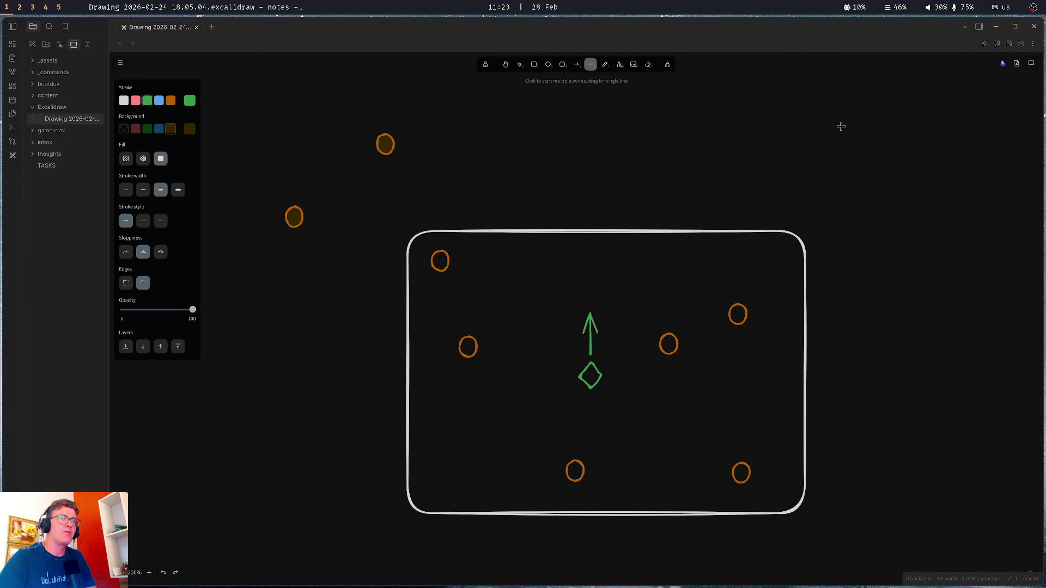
left_click_drag(839, 150, 715, 162)
mouse_move(750, 107)
left_mouse_down()
mouse_move(742, 455)
mouse_move(757, 464)
left_mouse_up()
left_click(159, 129)
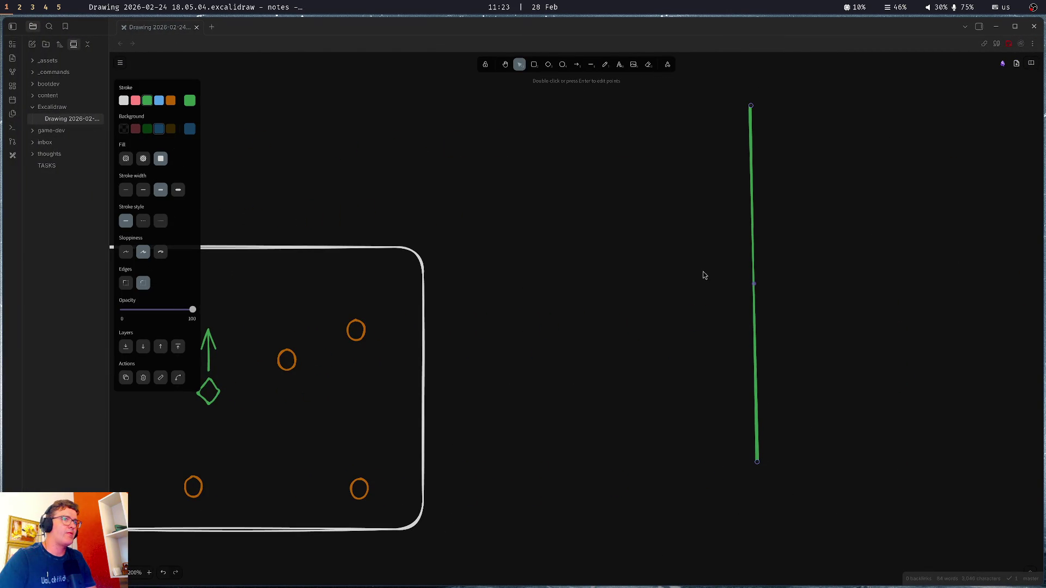
left_click(159, 100)
left_click(554, 285)
left_click(591, 64)
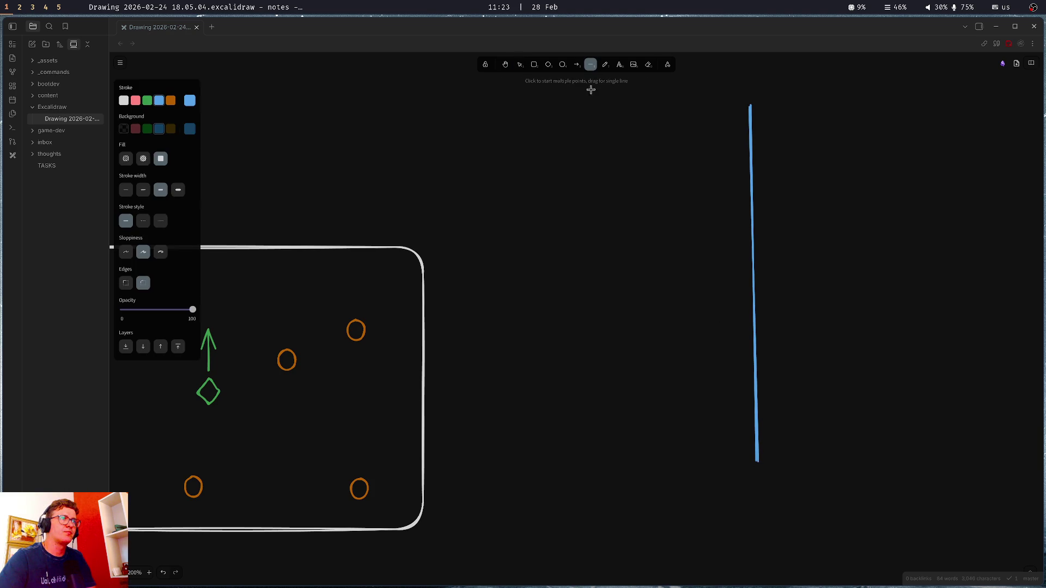
mouse_move(520, 294)
left_mouse_down()
mouse_move(1043, 291)
mouse_move(933, 299)
mouse_move(979, 293)
left_mouse_up()
Label the vertical axis -5000 at the top and 5000 at the bottom
scroll(858, 166, "right", 5)
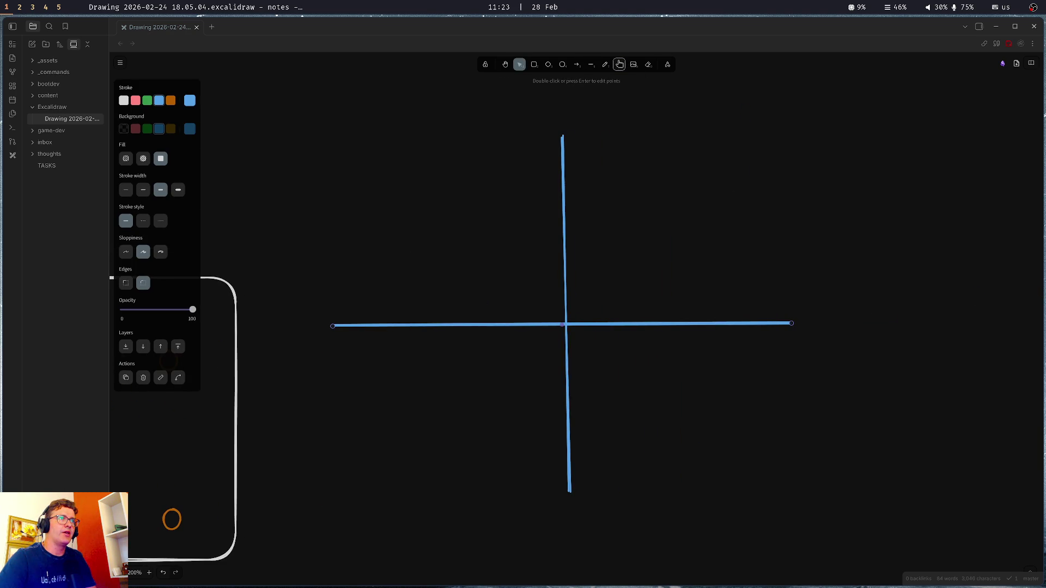
double_click(605, 131)
type("-5000")
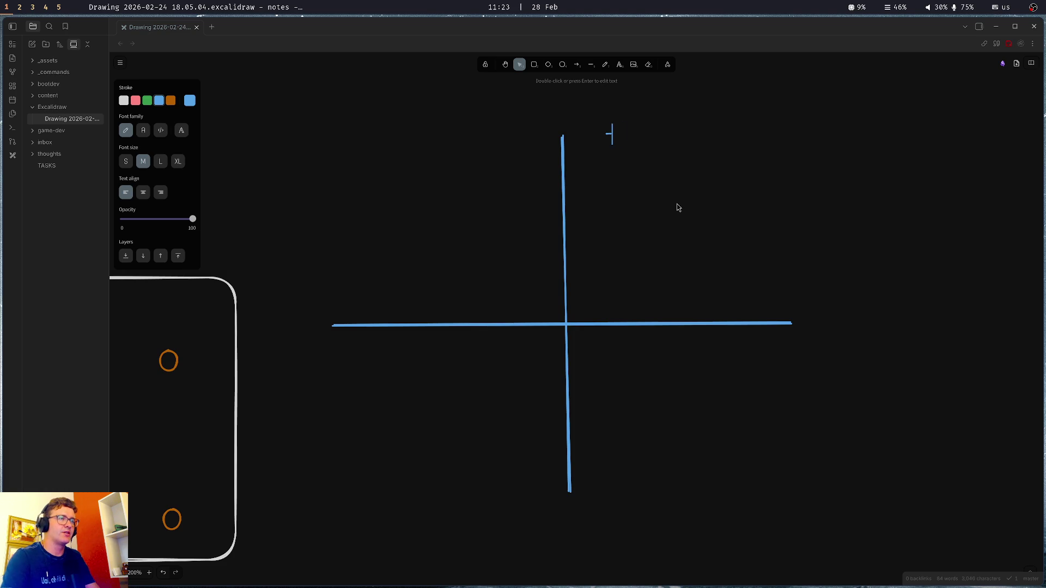
left_click(661, 108)
left_click(648, 137)
left_click_drag(649, 137, 623, 490)
double_click(624, 490)
key("Home")
key("Delete")
left_click(647, 509)
Copy the 5000 label to the horizontal axis's right end and -5000 to its left end
left_click(621, 485)
mouse_move(621, 485)
left_mouse_down()
mouse_move(789, 434)
mouse_move(867, 277)
left_mouse_up()
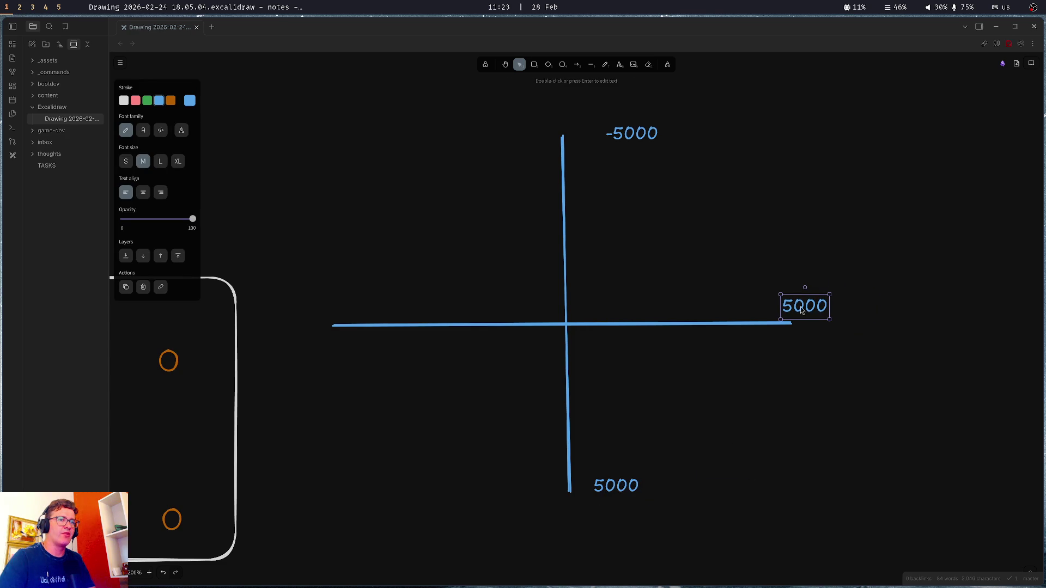
left_click(644, 133)
mouse_move(653, 145)
left_mouse_down("alt")
mouse_move(675, 149)
mouse_move(491, 247)
mouse_move(340, 313)
mouse_move(312, 307)
left_mouse_up("alt")
left_click(414, 230)
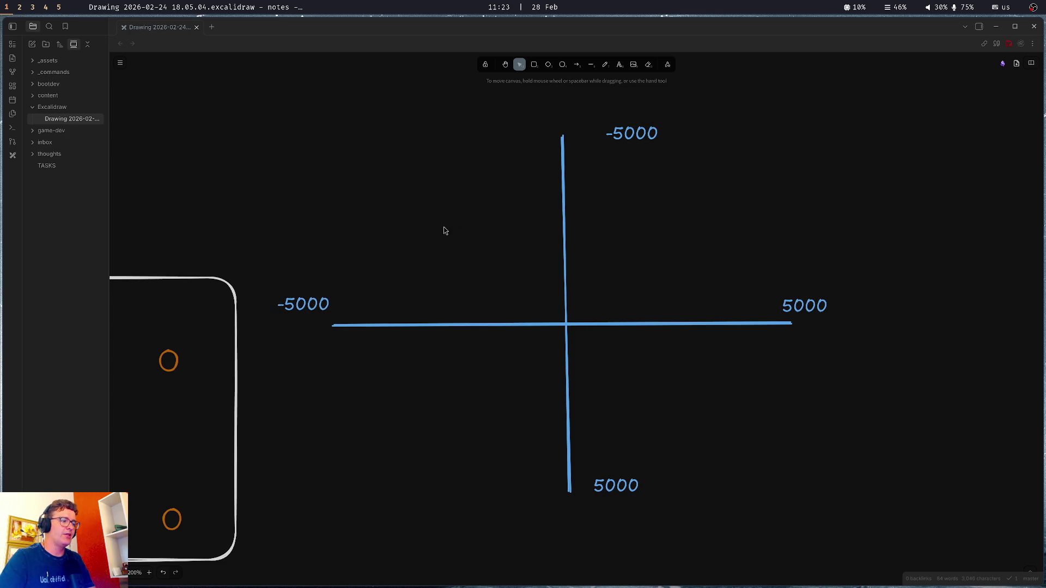
scroll(495, 236, "left", 2)
left_click(351, 325)
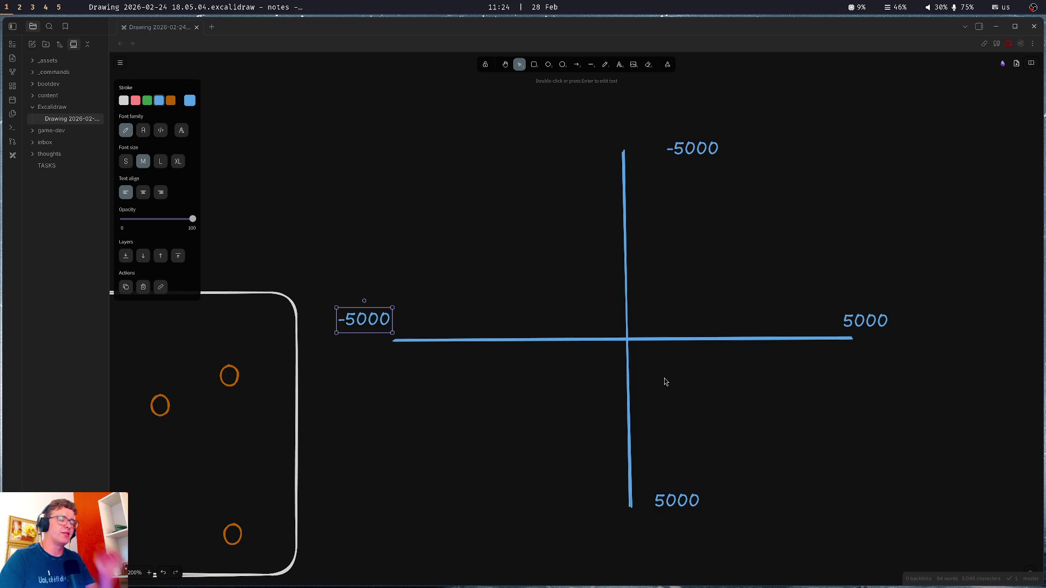
key("Escape")
left_click(231, 385)
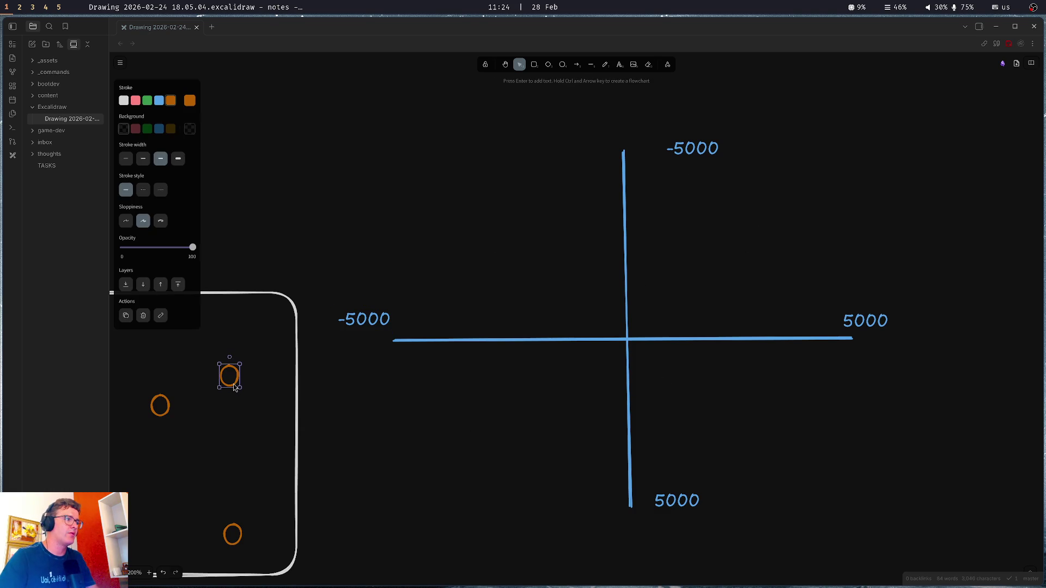
key("ctrl+d")
mouse_move(242, 396)
left_mouse_down()
mouse_move(576, 245)
mouse_move(744, 298)
mouse_move(675, 326)
mouse_move(642, 326)
mouse_move(626, 375)
mouse_move(519, 459)
mouse_move(544, 504)
left_mouse_up()
key("ctrl+d")
key("ctrl+d")
key("ctrl+d")
key("ctrl+d")
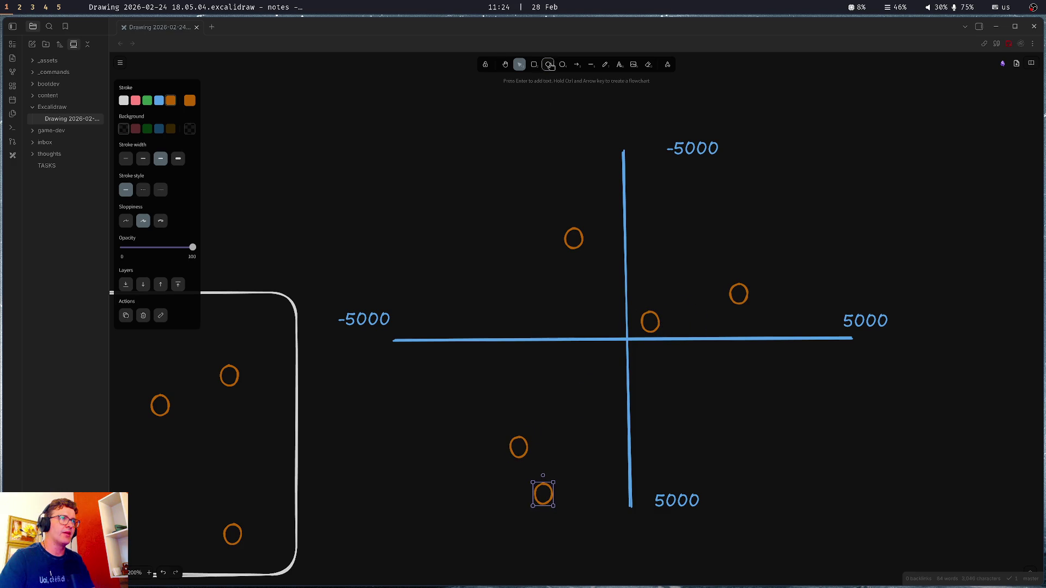
left_click(548, 64)
left_click(147, 100)
left_click(147, 128)
mouse_move(485, 280)
left_mouse_down()
mouse_move(500, 301)
mouse_move(627, 341)
left_mouse_up()
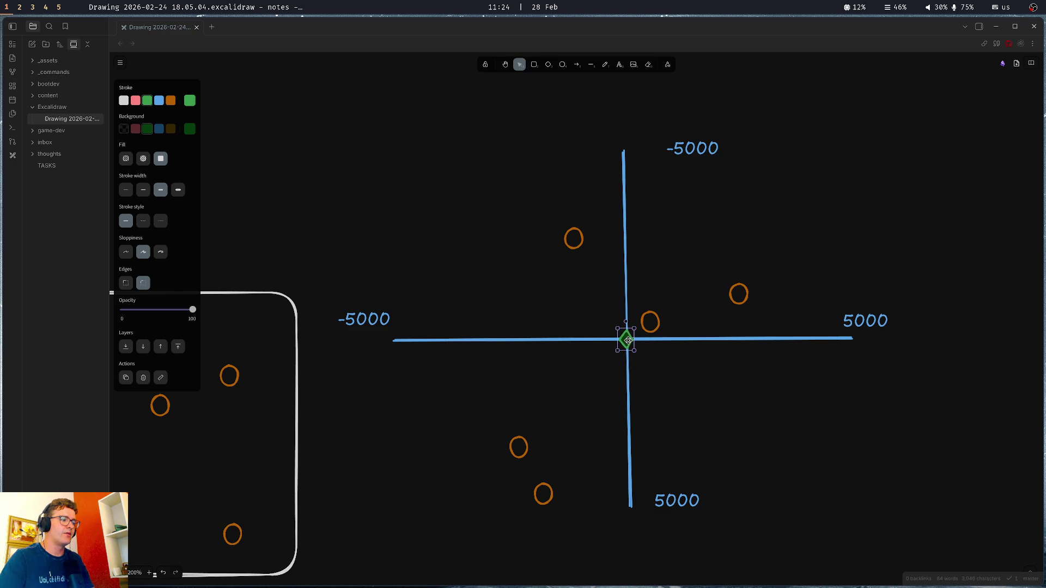
left_click(398, 214)
left_click_drag(512, 174, 462, 181)
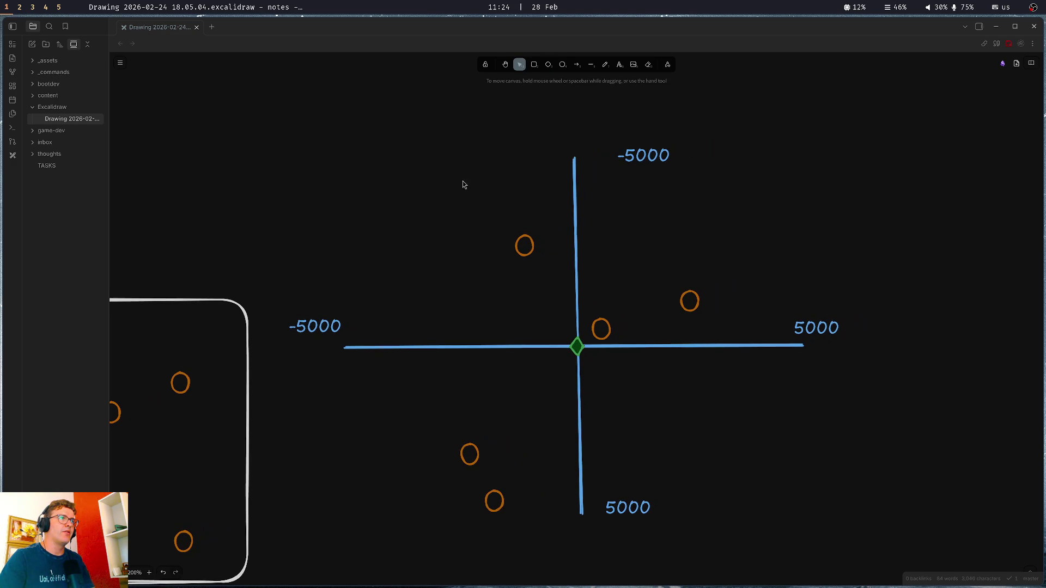
left_click(563, 65)
left_click(135, 129)
left_click(135, 100)
mouse_move(320, 89)
left_mouse_down()
mouse_move(374, 136)
mouse_move(420, 152)
left_mouse_up()
double_click(368, 113)
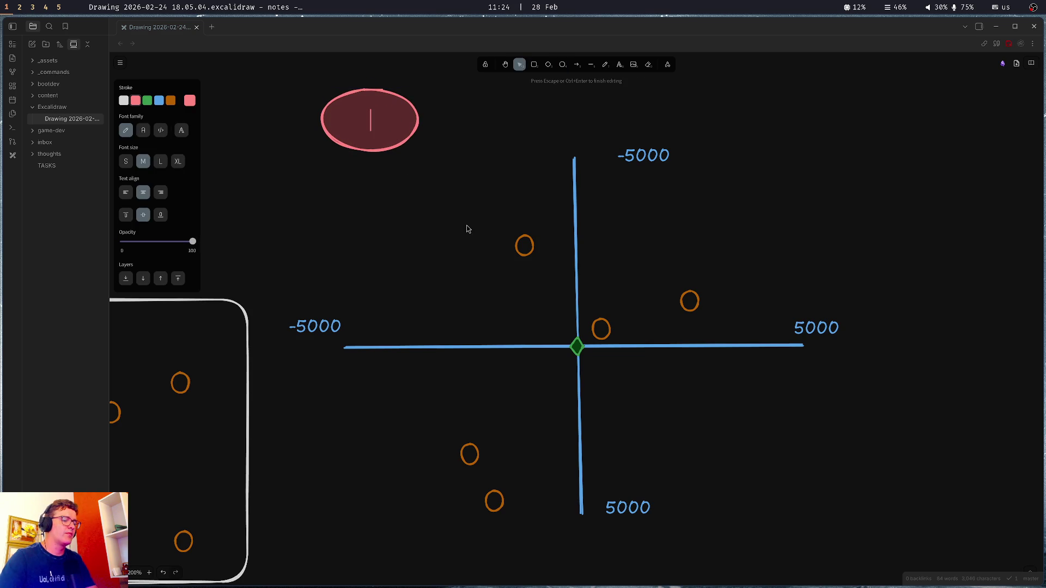
type("blackhole")
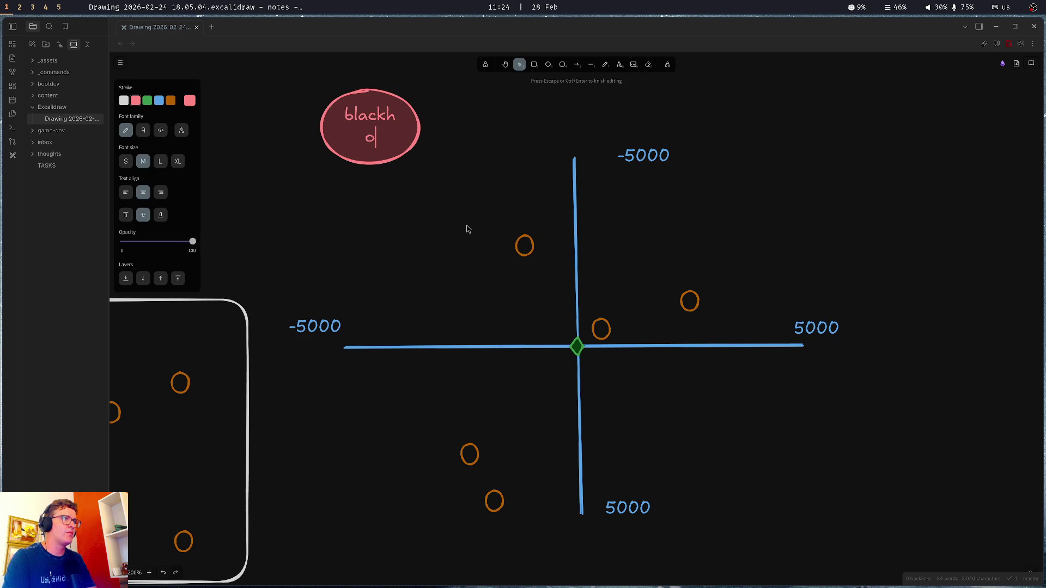
key("Escape")
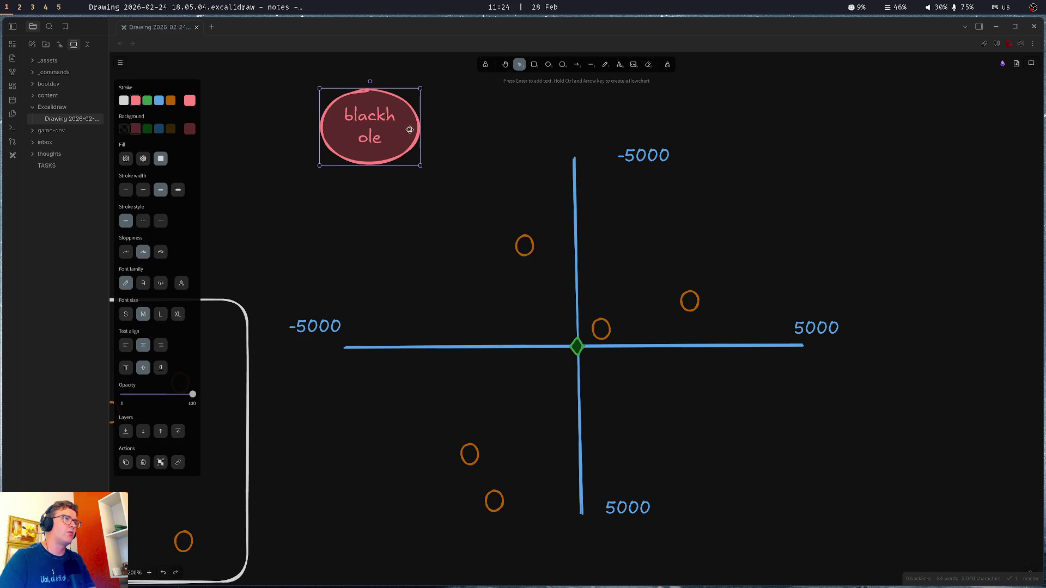
left_click_drag(421, 131, 446, 132)
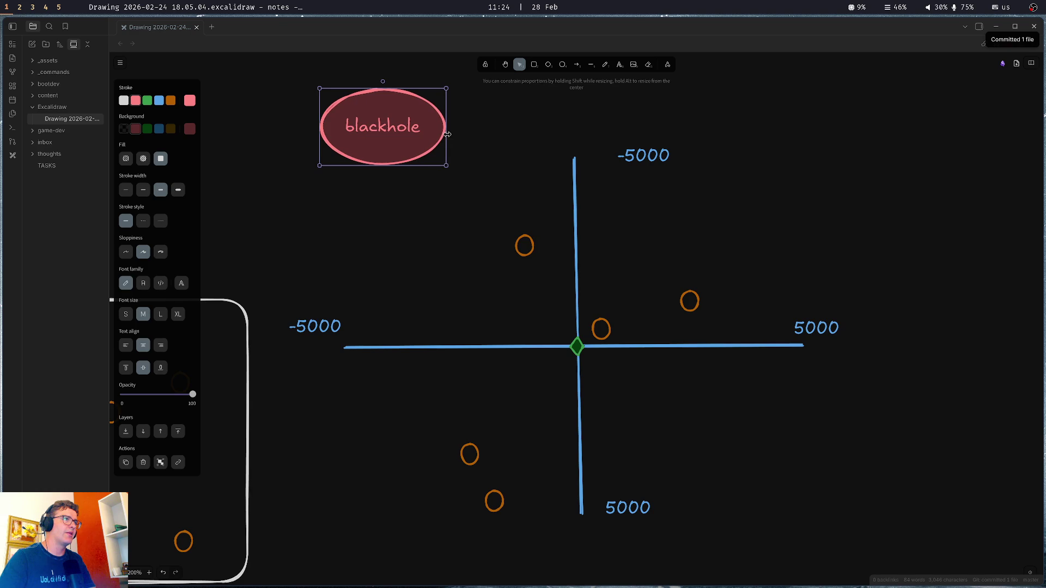
mouse_move(375, 116)
left_mouse_down()
mouse_move(373, 171)
mouse_move(419, 448)
mouse_move(785, 328)
left_mouse_up()
mouse_move(749, 258)
left_mouse_down()
mouse_move(371, 281)
mouse_move(915, 461)
mouse_move(446, 160)
mouse_move(808, 492)
mouse_move(810, 387)
mouse_move(753, 148)
mouse_move(417, 207)
mouse_move(352, 142)
left_mouse_up()
mouse_move(419, 202)
left_mouse_down()
mouse_move(361, 167)
mouse_move(368, 173)
left_mouse_up()
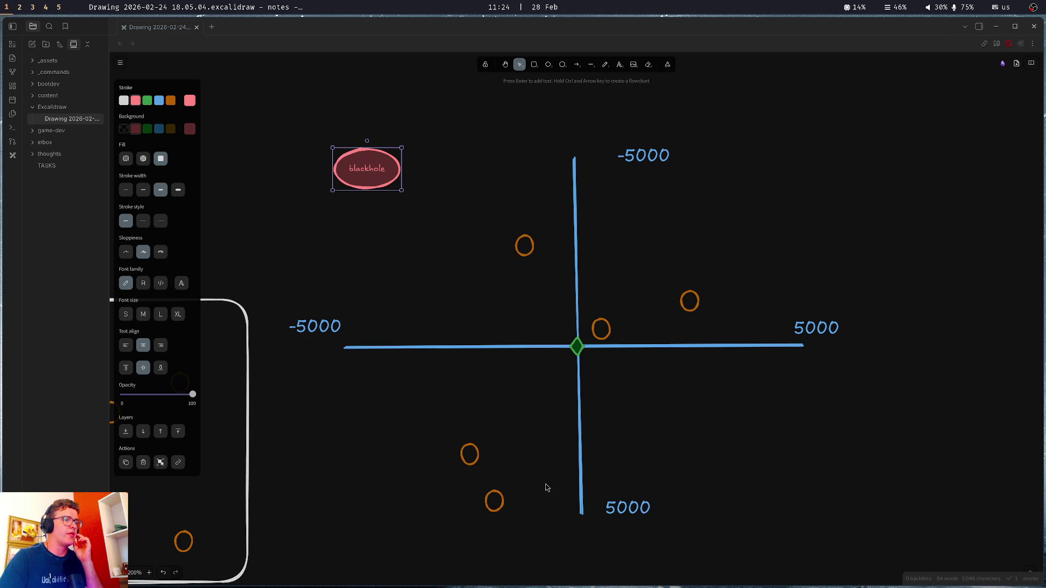
left_click(490, 263)
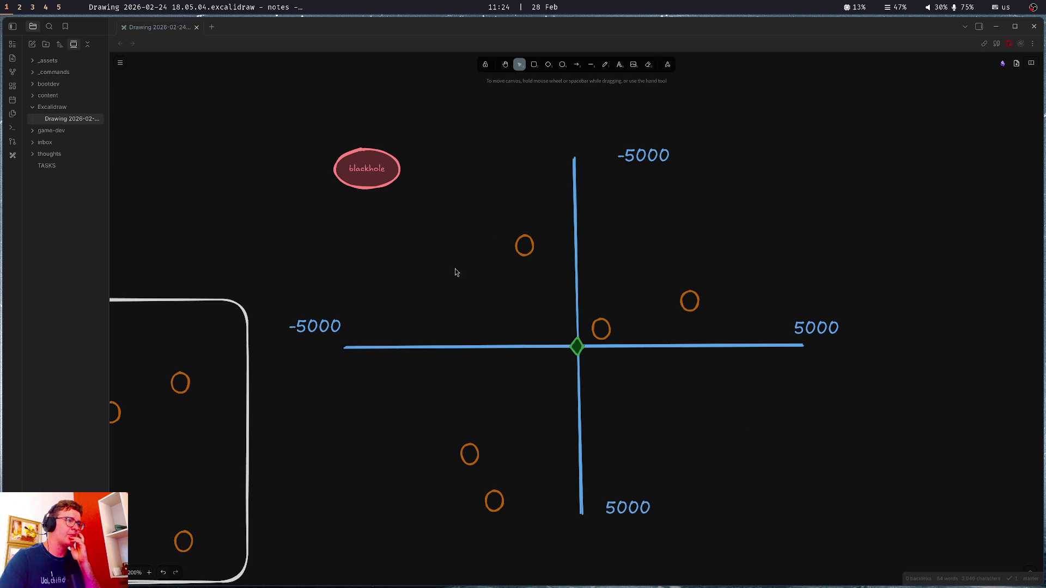
left_click_drag(277, 240, 457, 194)
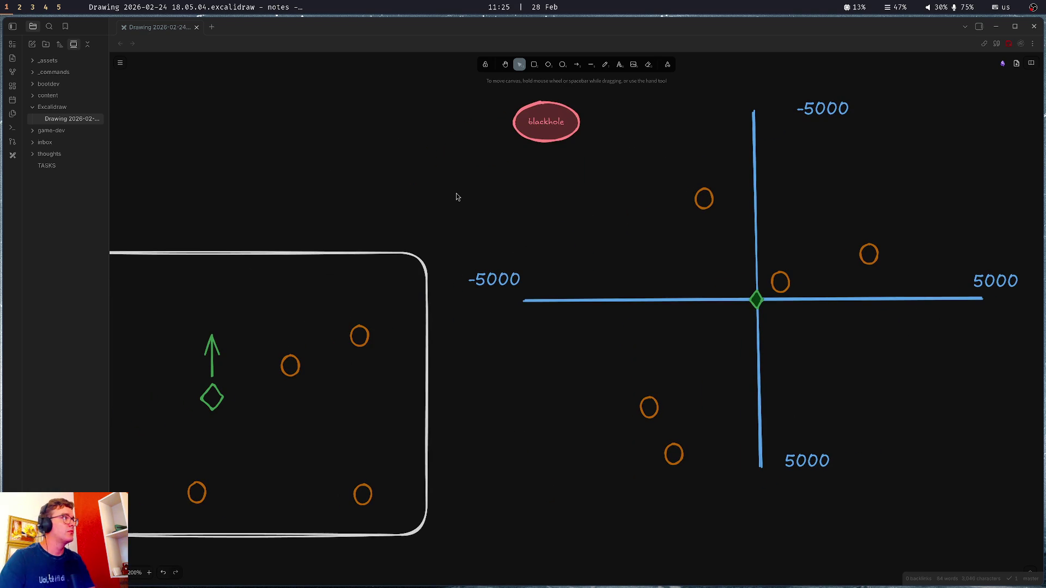
key("super+2")
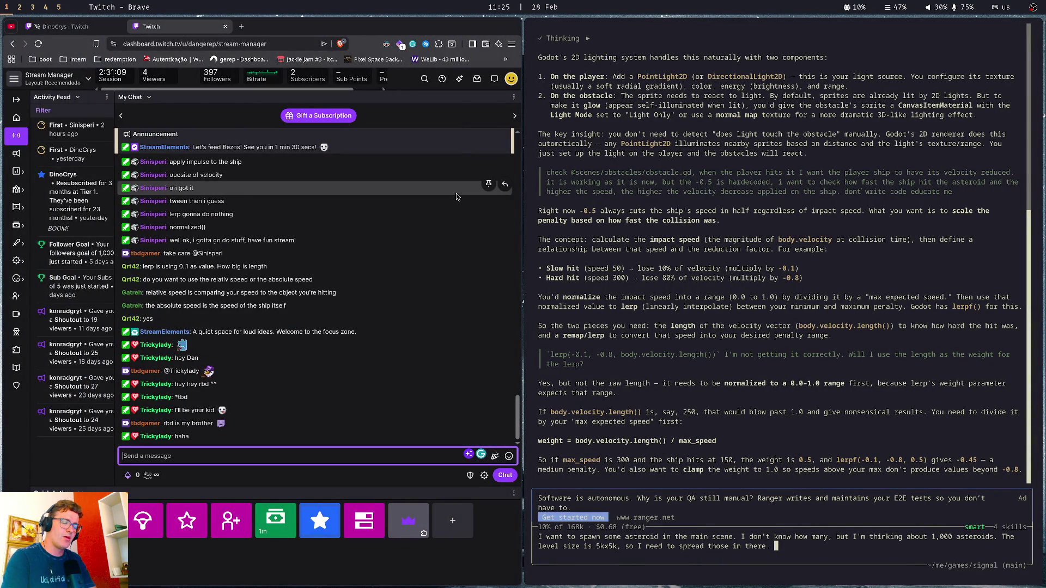
Ask Amp how to keep 1k RigidBody2D asteroids from processing every physics frame, e.g. by sleeping
key("Tab")
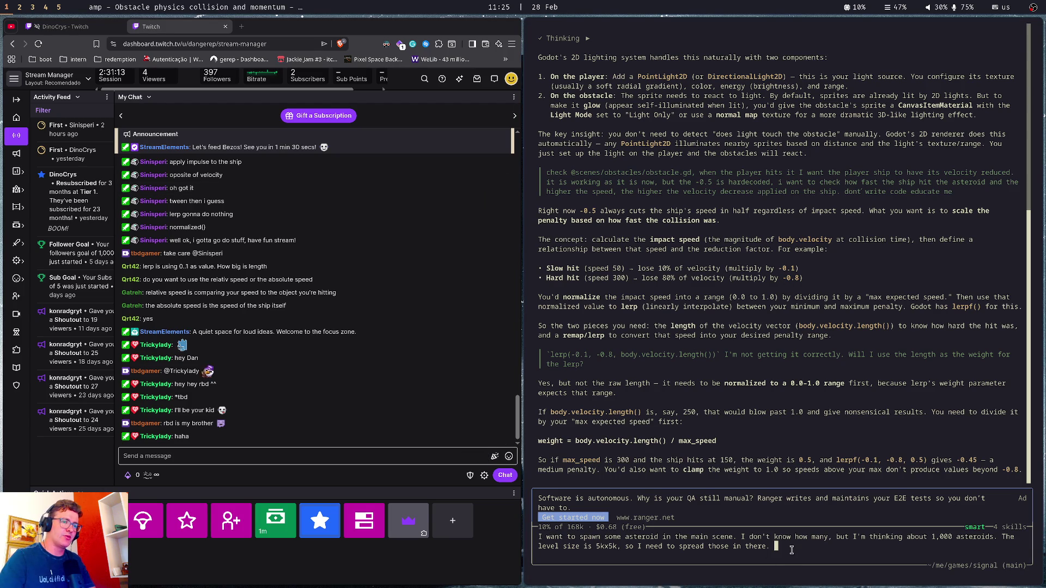
type("I do")
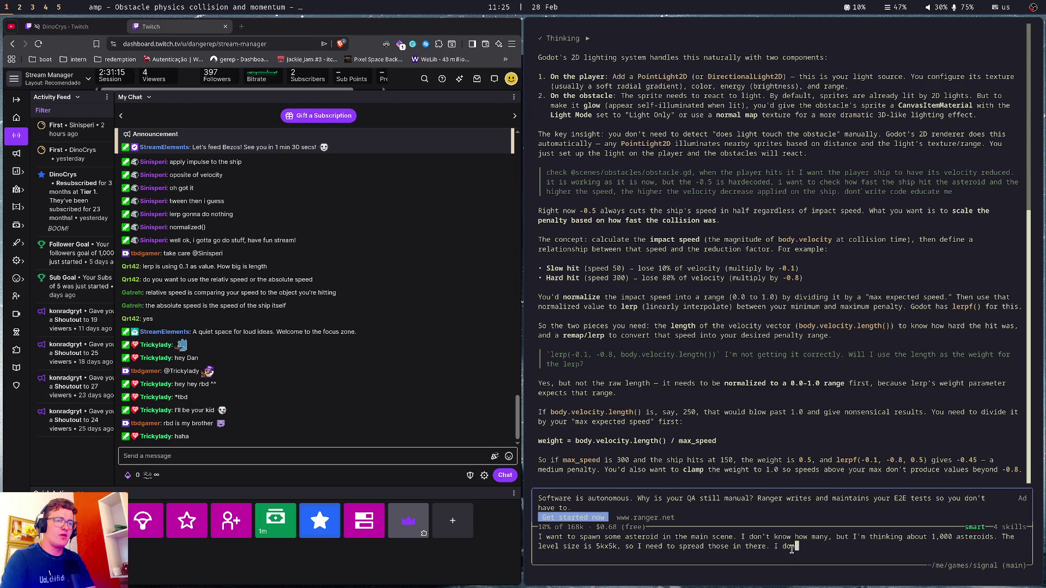
type("n't want")
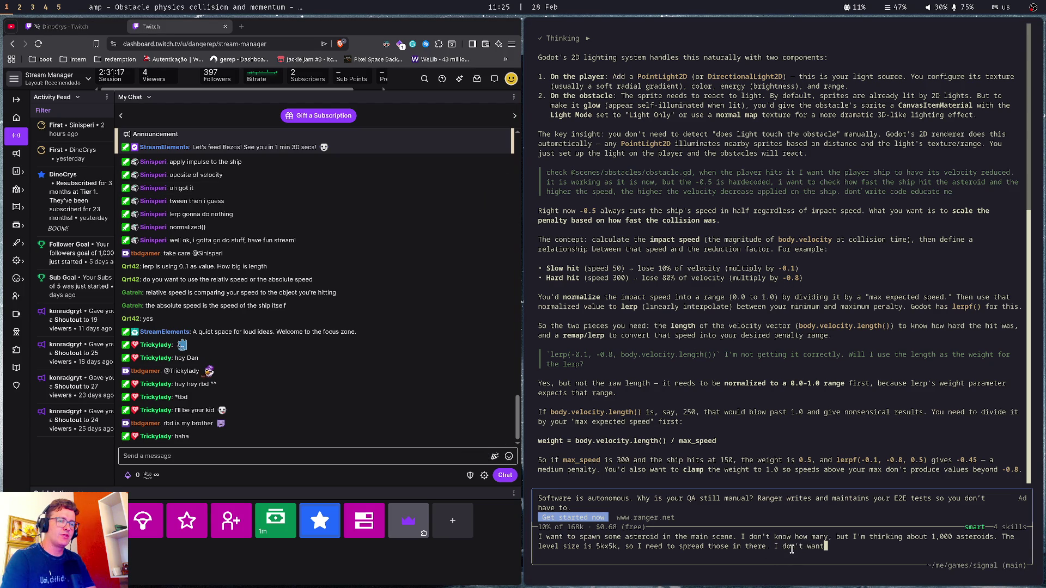
type(" the 1")
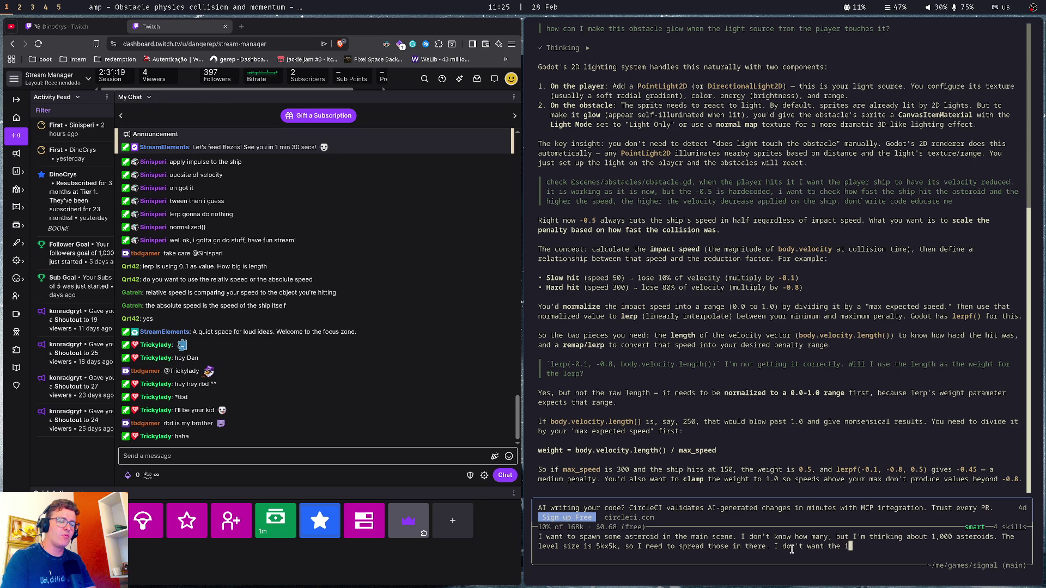
type("k asteroids ")
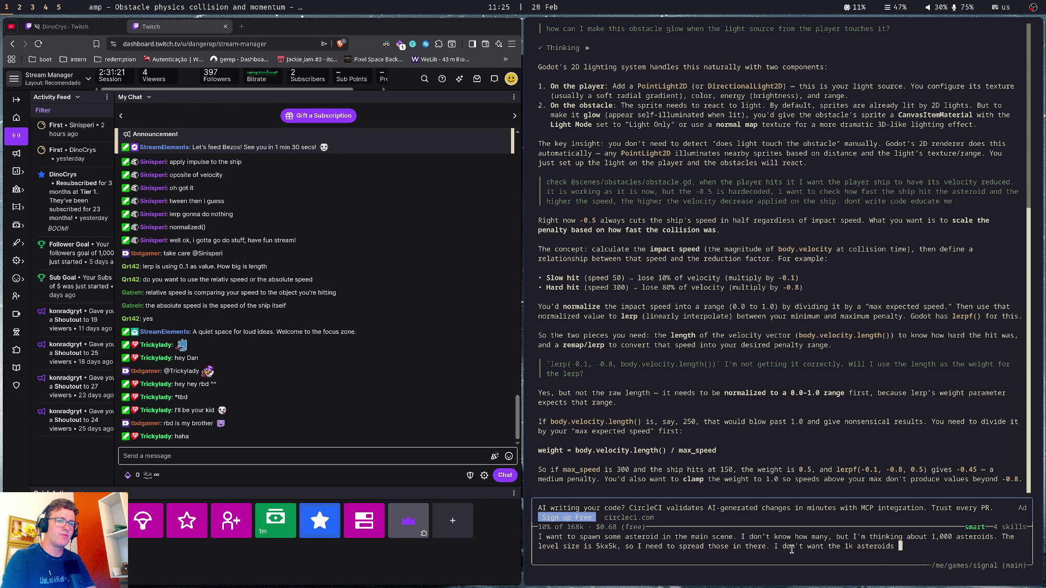
type("to be processing")
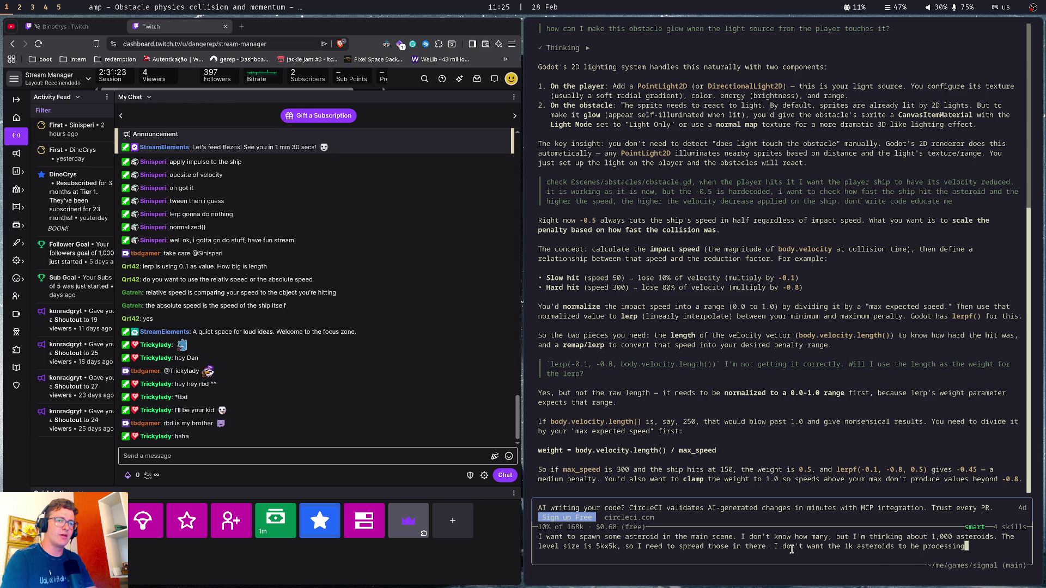
type(" on every physiucs ")
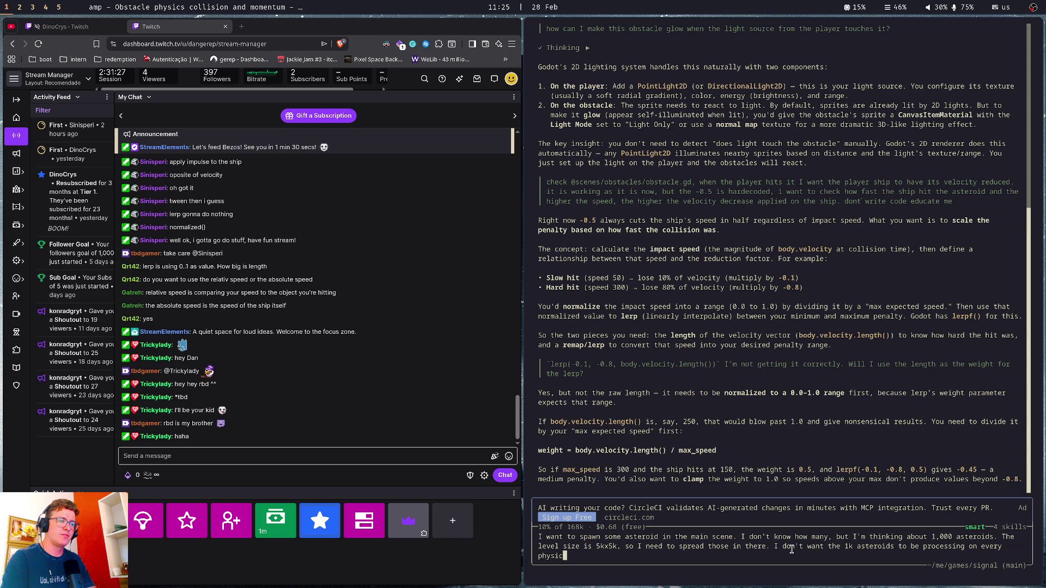
type("rame (they ar")
type("e rigibody2d nodes)")
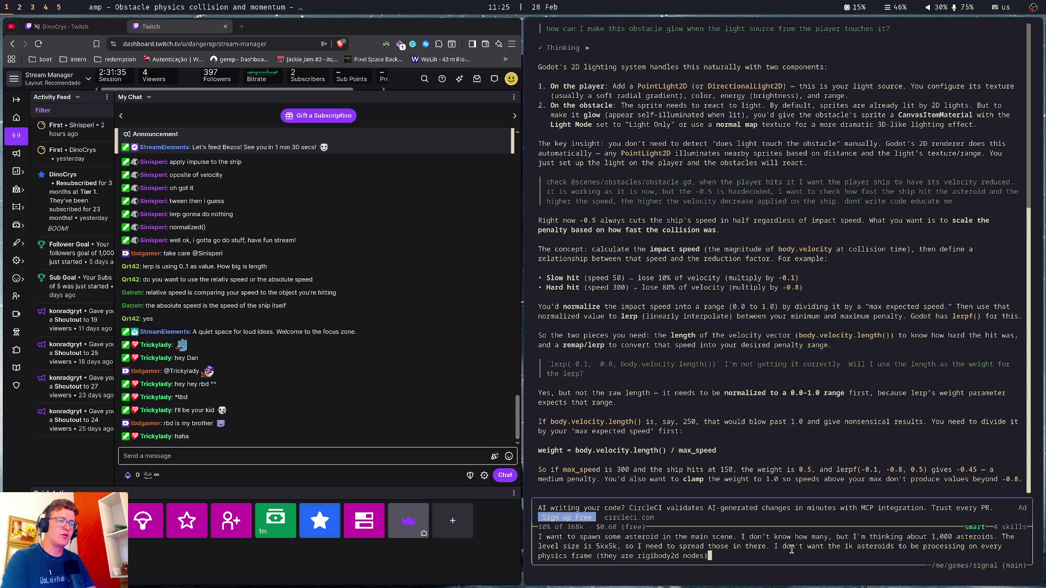
type(". ")
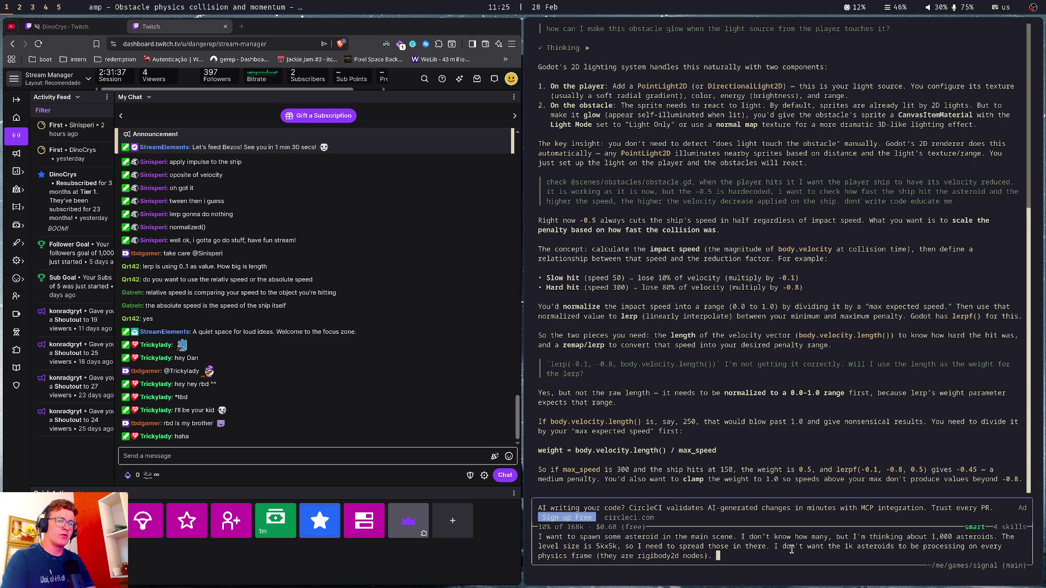
type("I was thi")
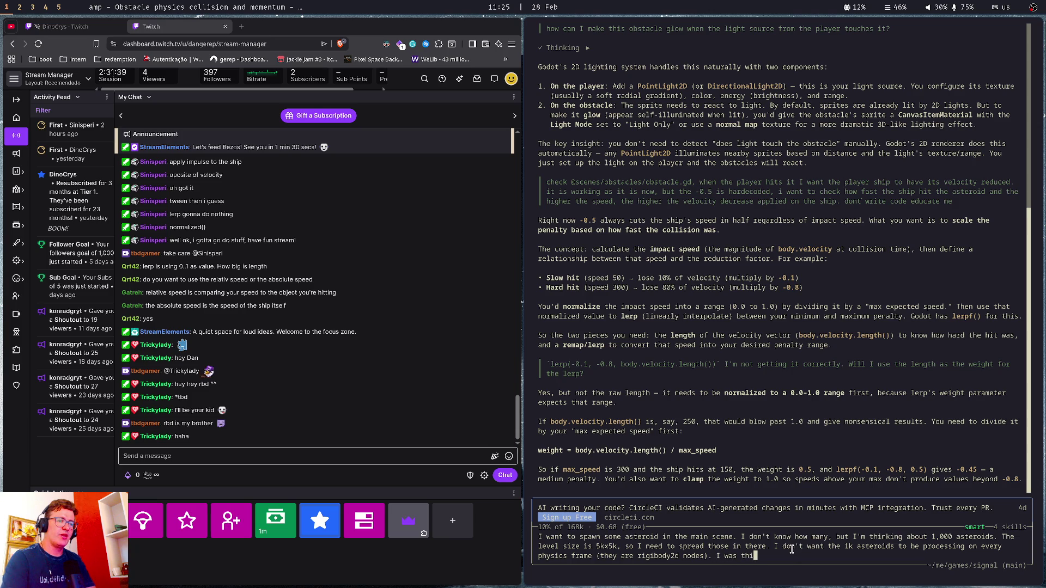
type("nking about creating the")
type("m an")
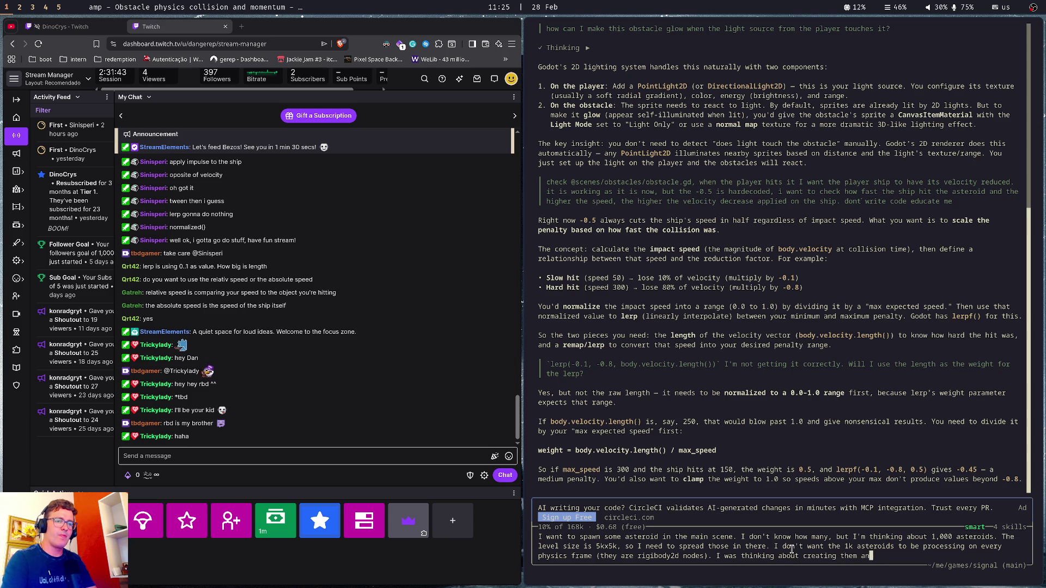
type("d setting th")
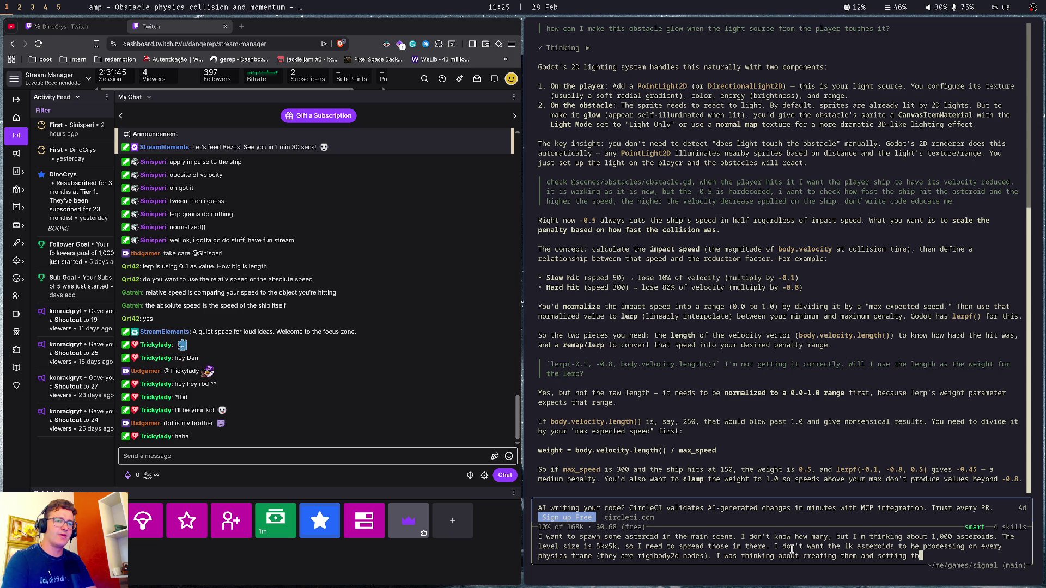
type("eir sleep to true")
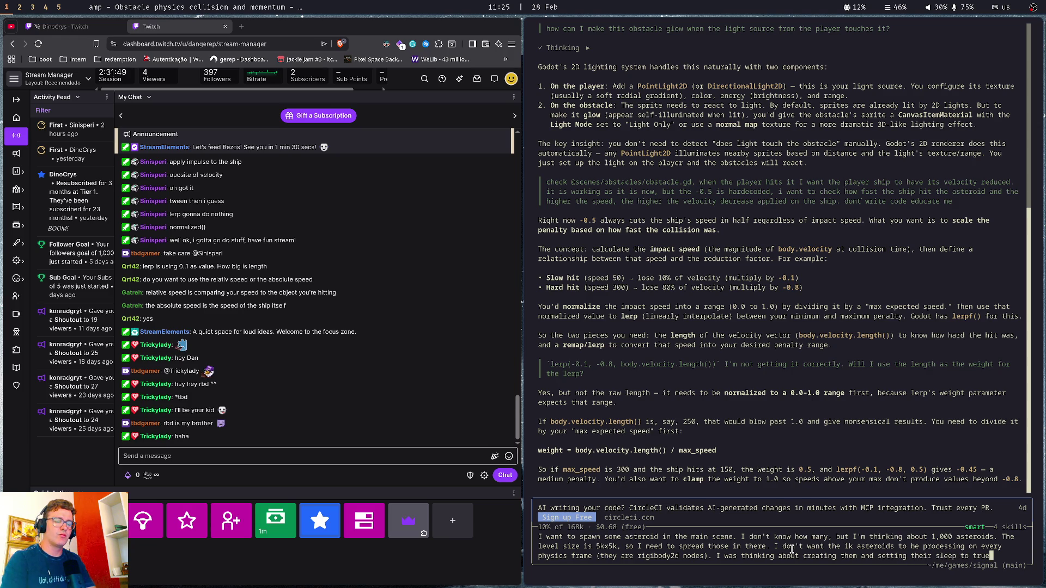
type(".")
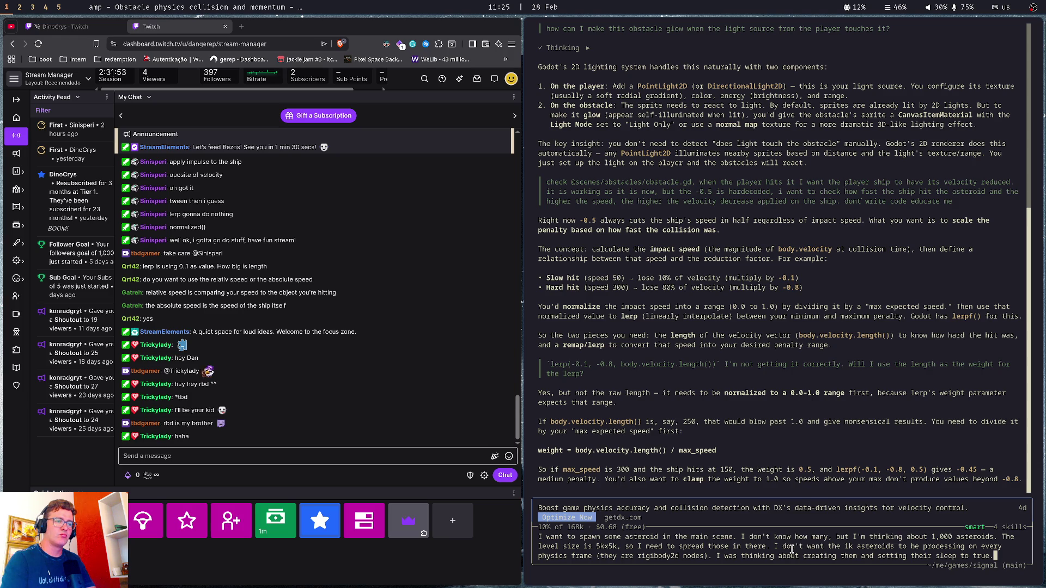
type(" Thoughts?")
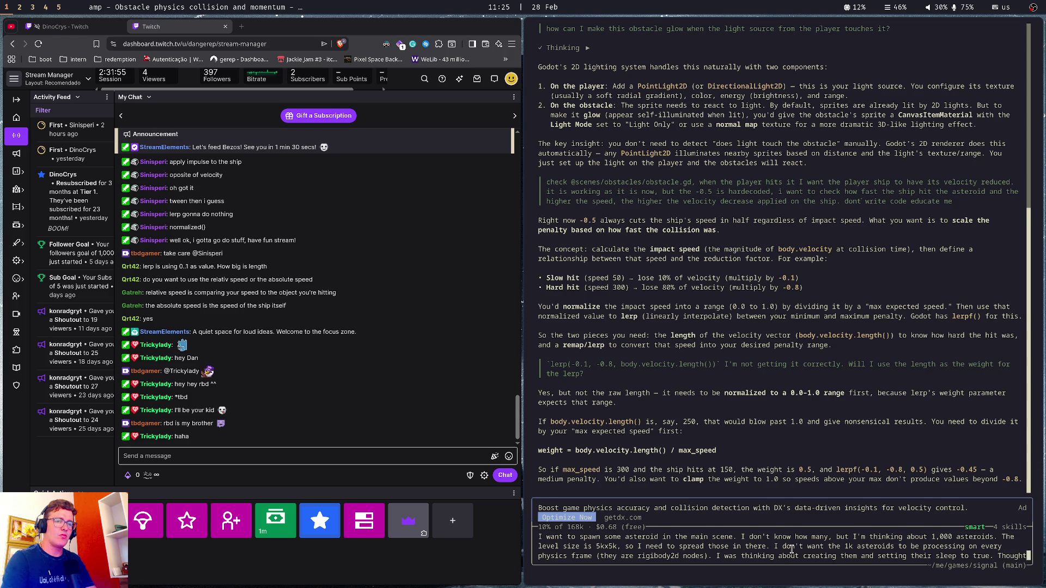
key("BackSpace")
type("on how t")
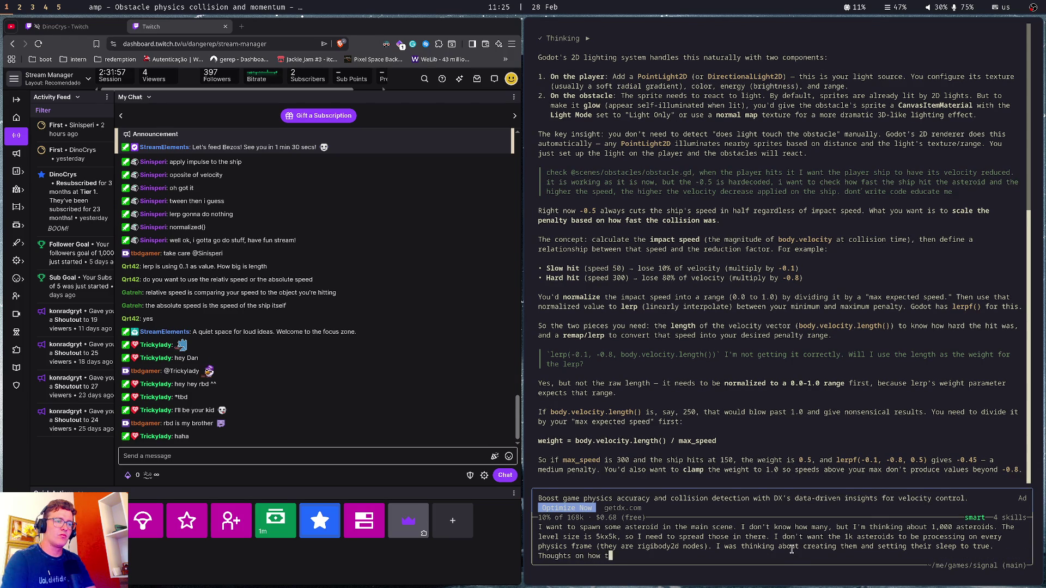
type("o handle this?")
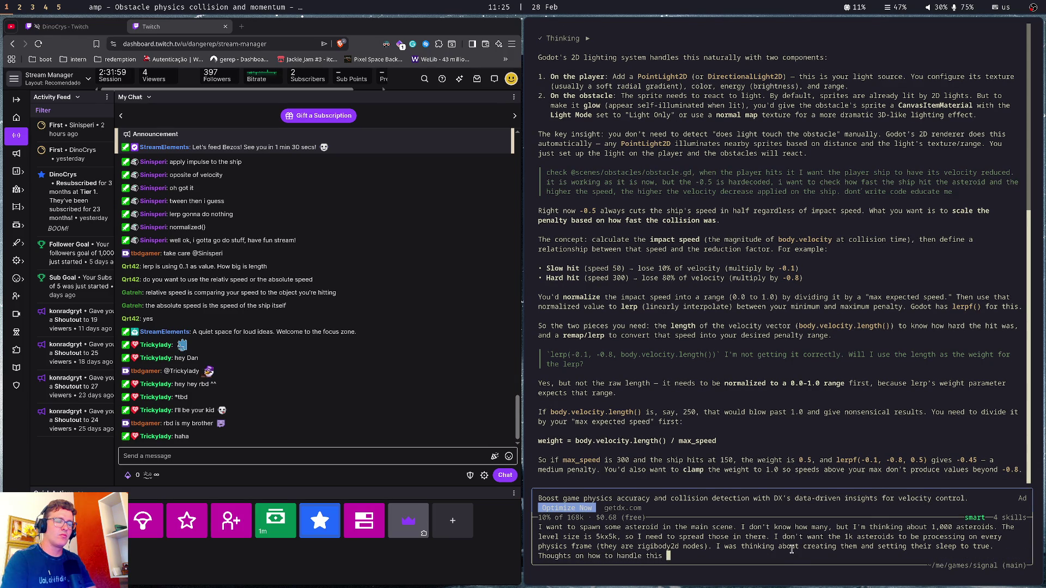
key("Return")
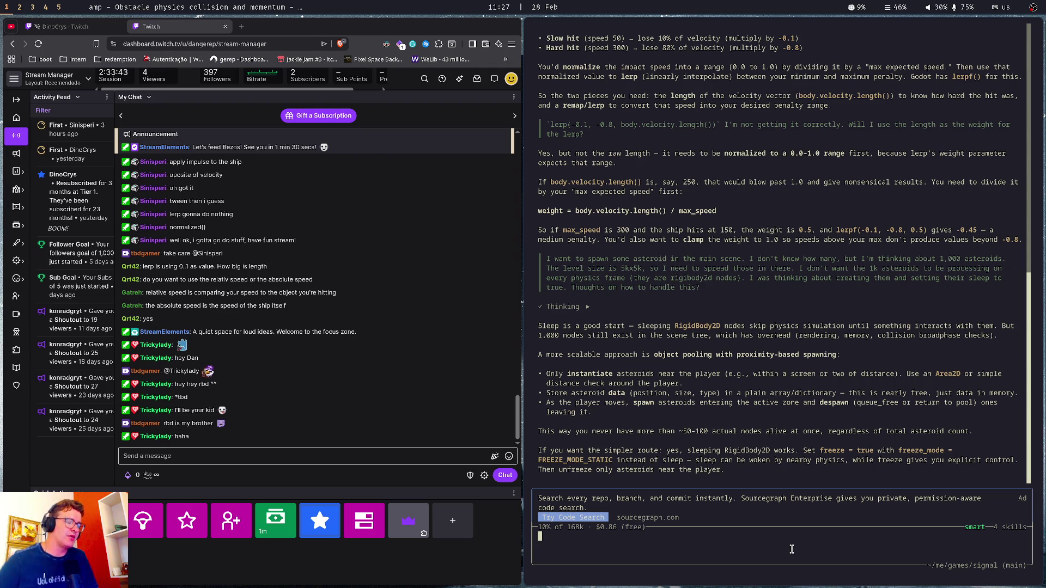
Open the player scene in Godot and add an Area2D node under Player
key("super+2")
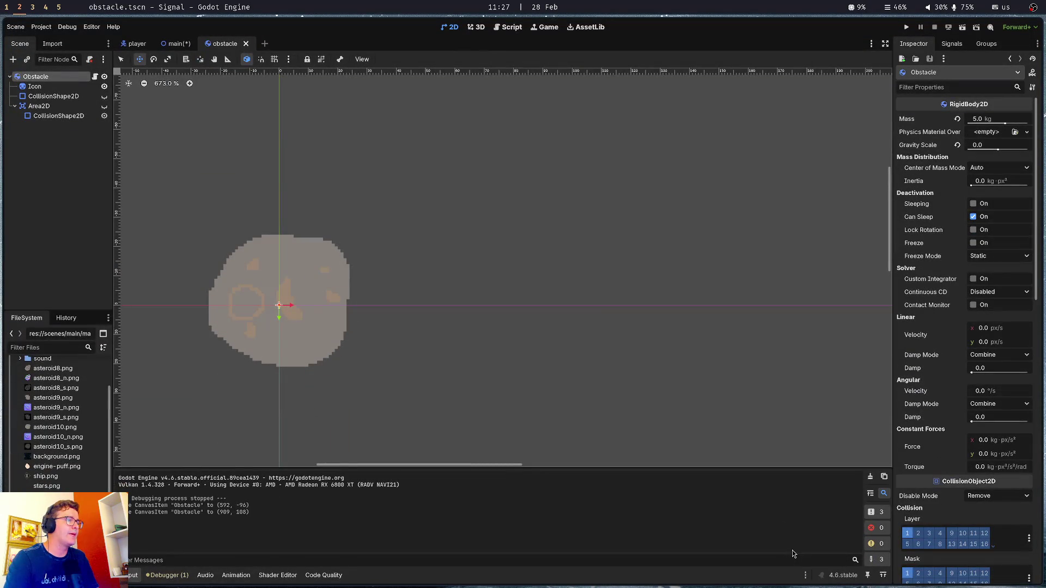
left_click(181, 44)
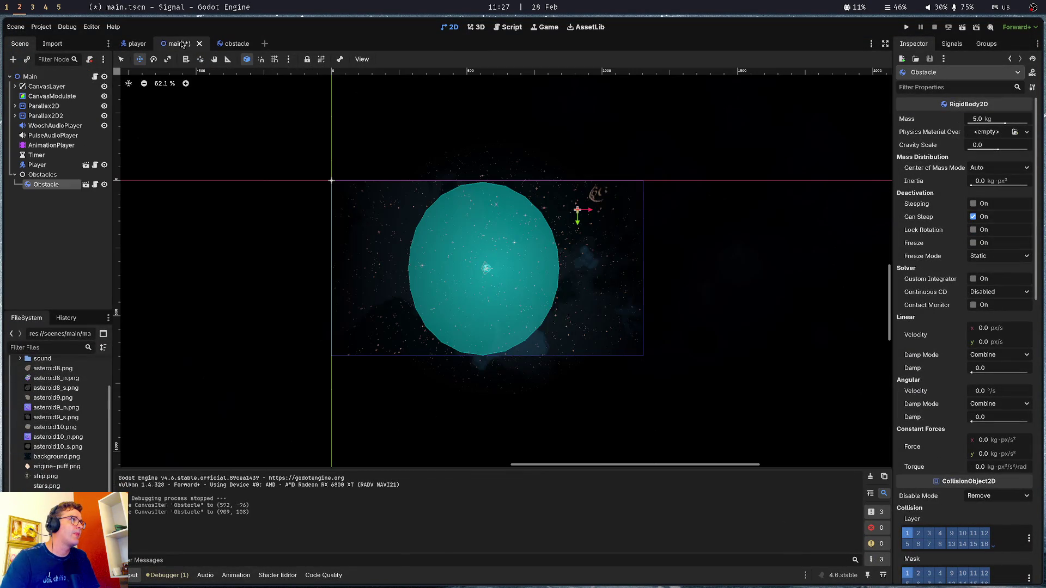
left_click(136, 44)
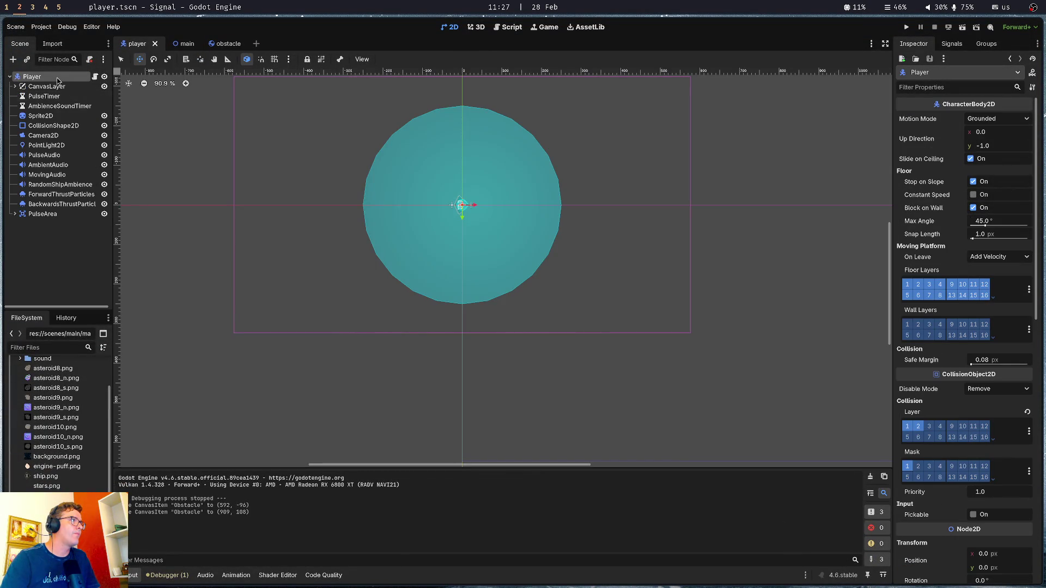
scroll(413, 240, "down", 3)
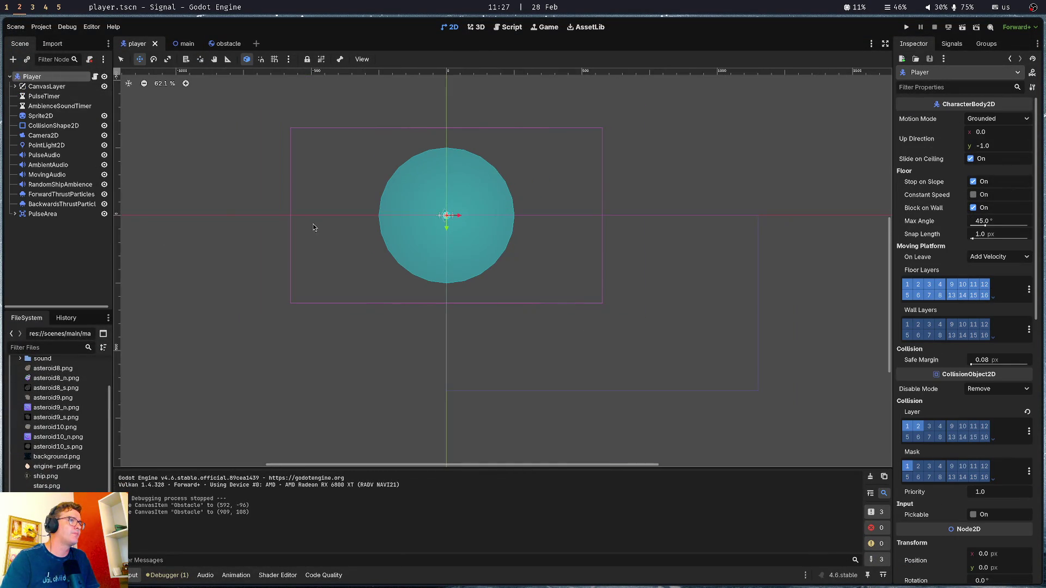
left_click(48, 266)
key("ctrl+a")
type("area")
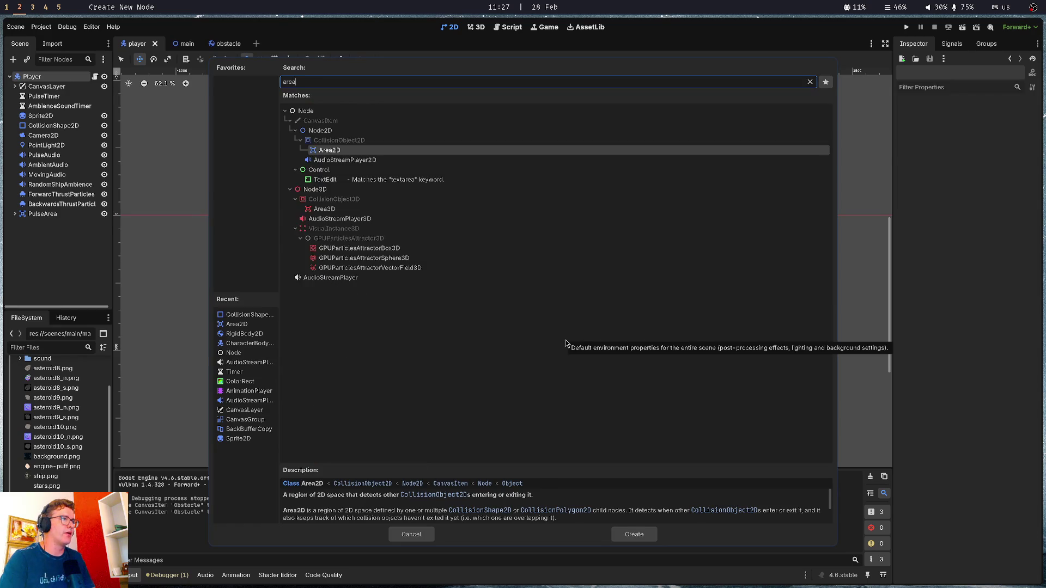
key("Return")
Give the Area2D a CollisionShape2D with a CircleShape2D of about 390 px radius
key("ctrl+a")
type("co")
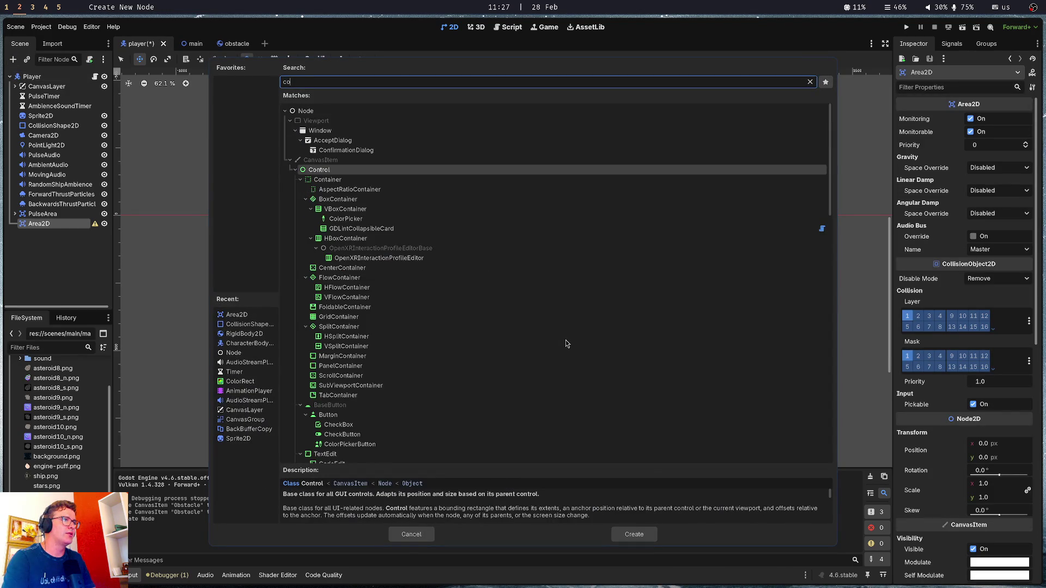
type("lli")
key("Return")
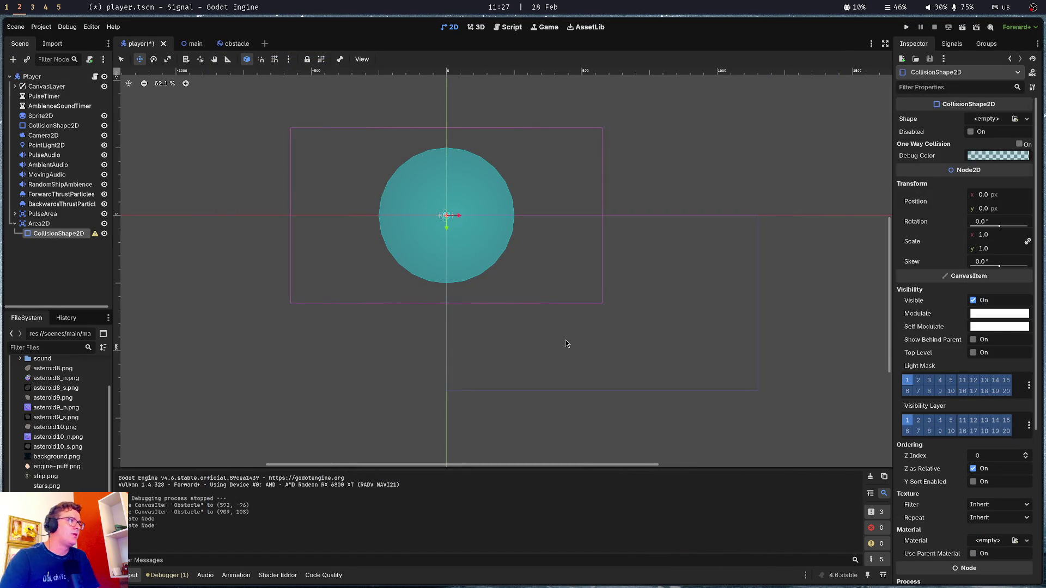
left_click(1026, 119)
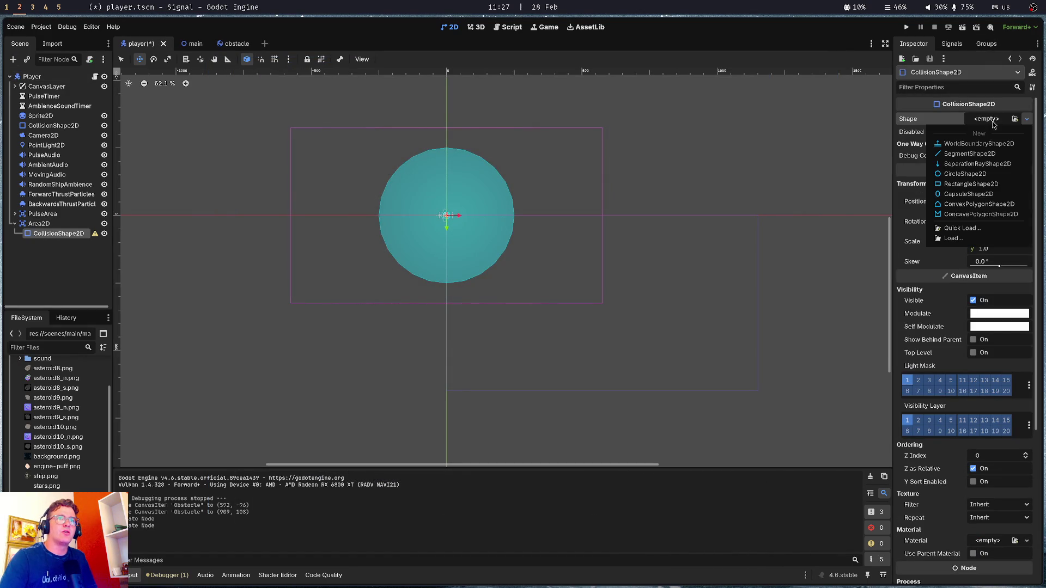
left_click(979, 174)
left_click_drag(450, 217, 663, 230)
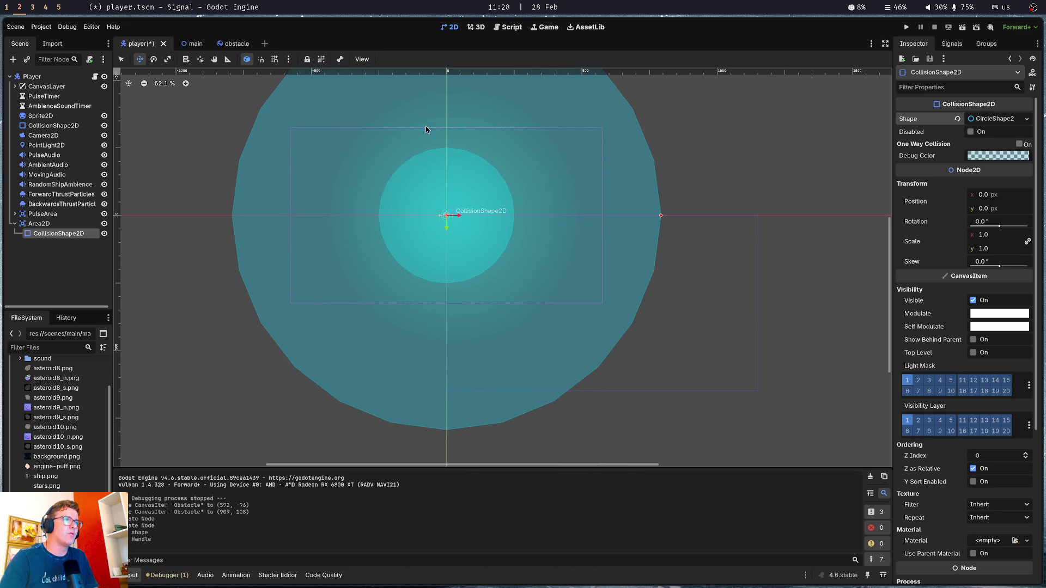
Shrink the collision circle, test-run the game, shrink it slightly more, and save the player scene
scroll(693, 133, "up", 3)
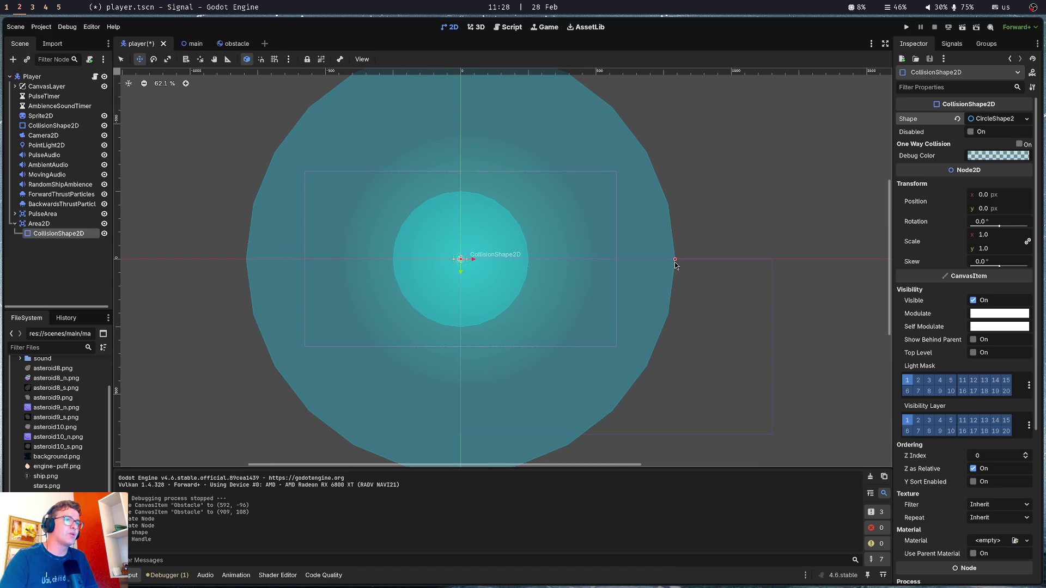
left_click_drag(675, 260, 627, 261)
key("F5")
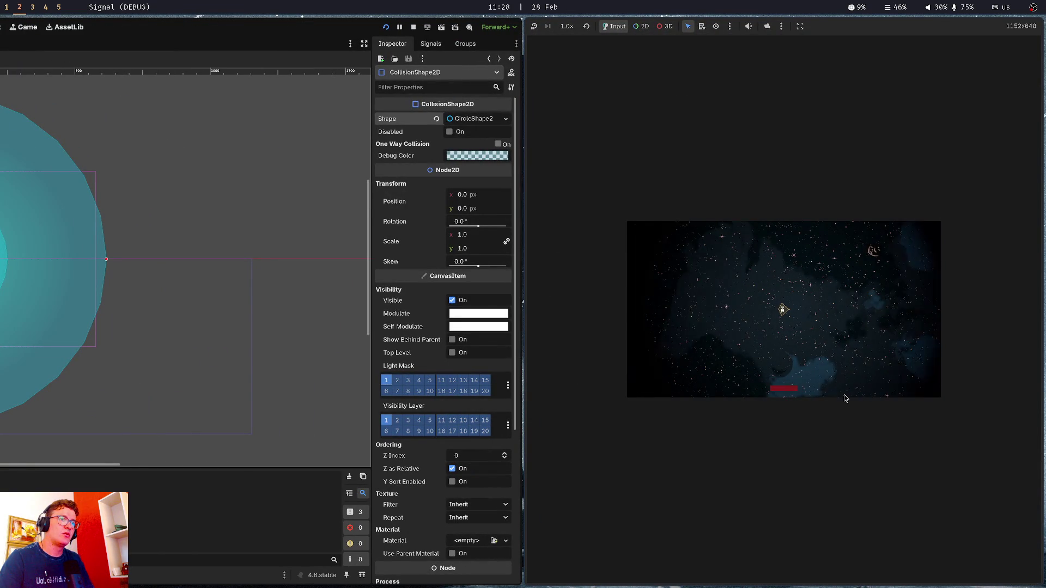
key("F8")
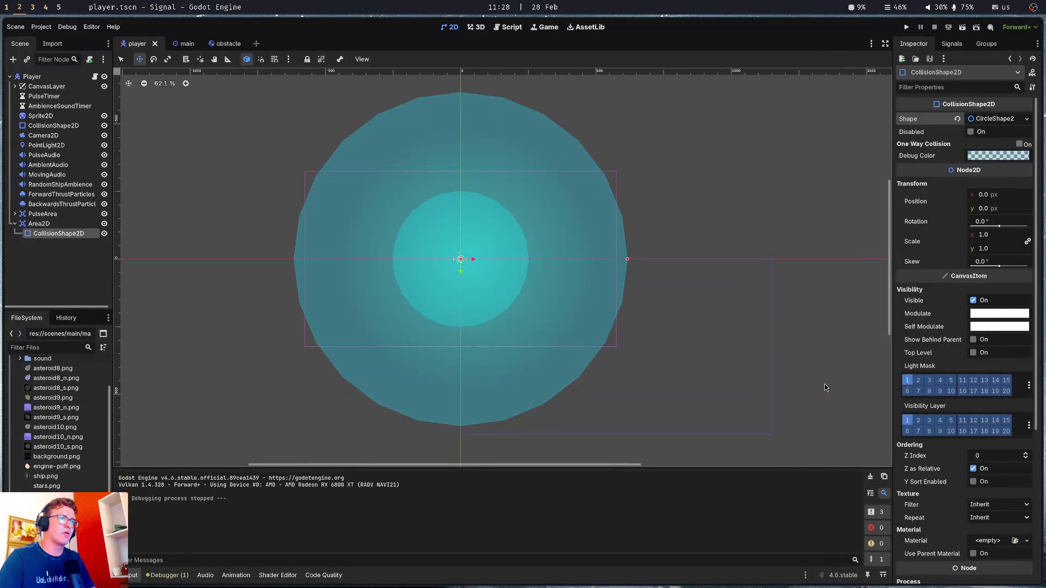
left_click_drag(628, 260, 618, 264)
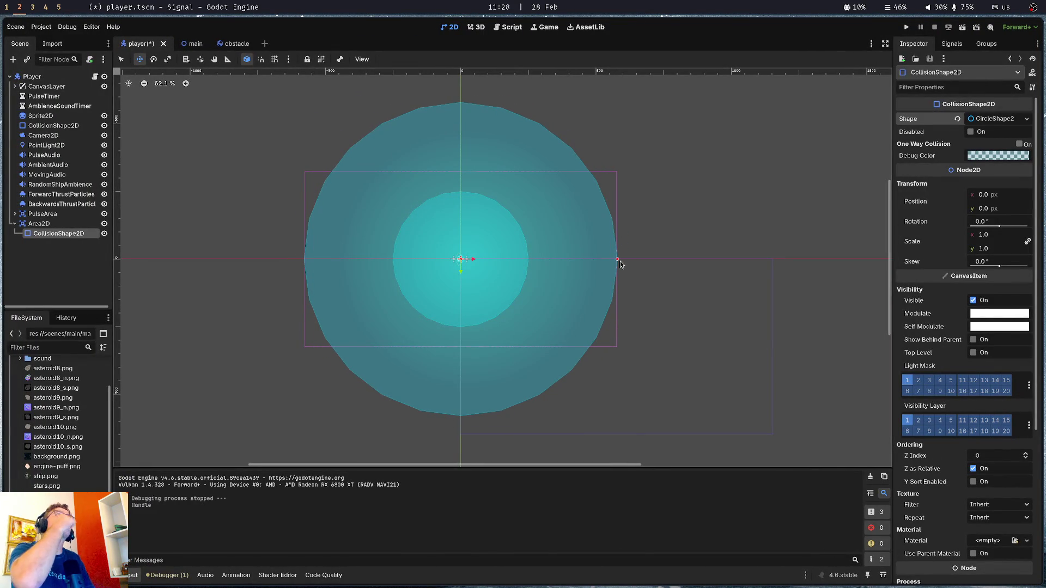
key("ctrl+s")
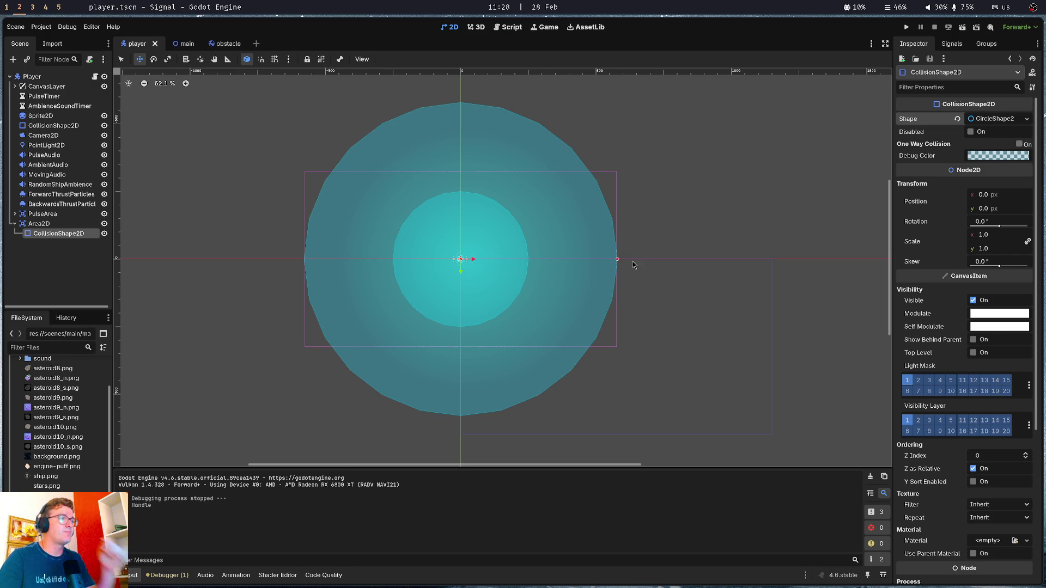
left_click(55, 224)
key("F2")
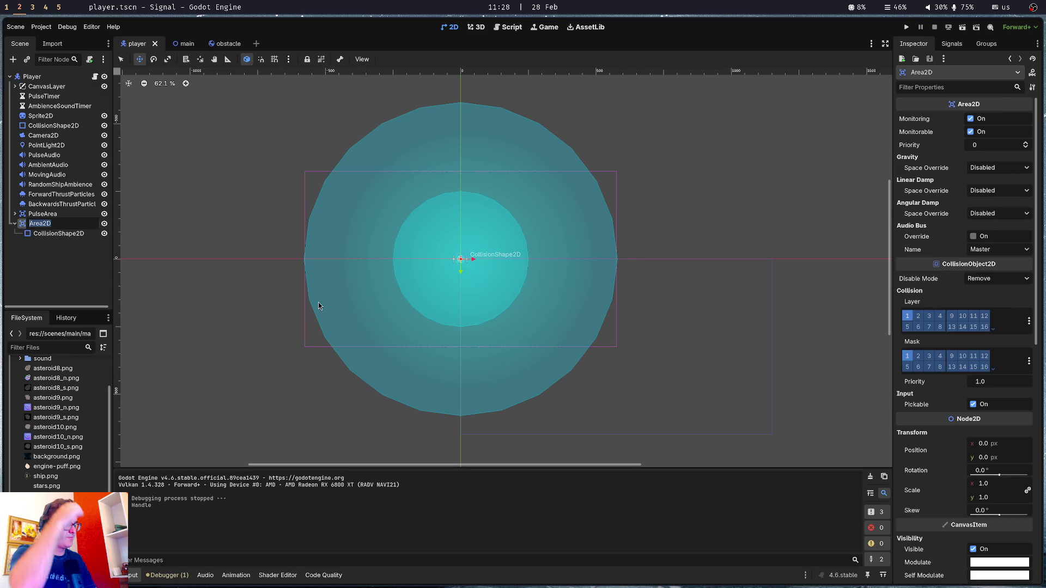
Name the Area2D AsteroidSpawnArea, collapse it, toggle PulseArea's visibility off and on, and save
type("AsteroidSp")
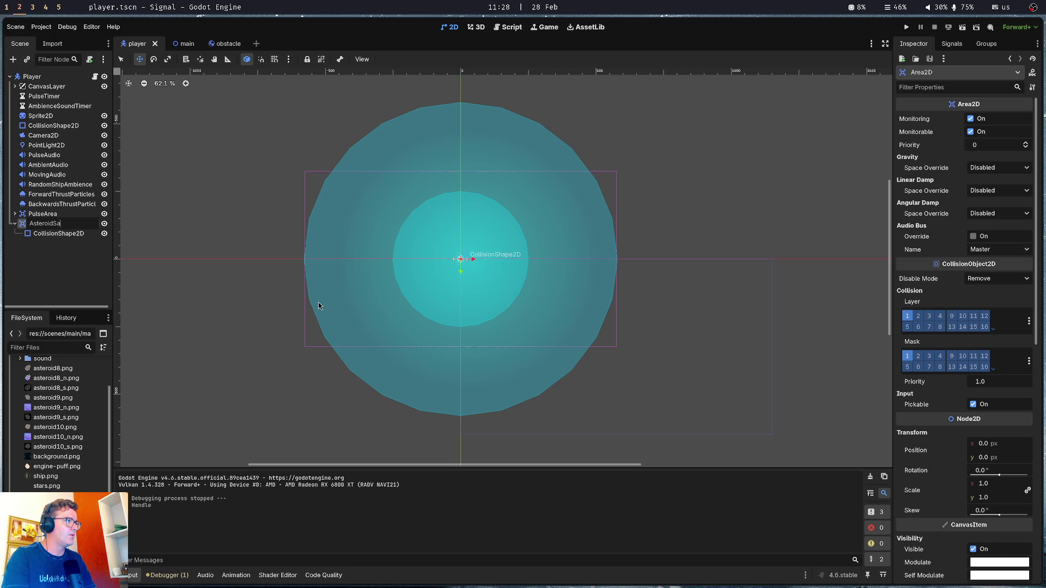
type("awnArea")
key("Return")
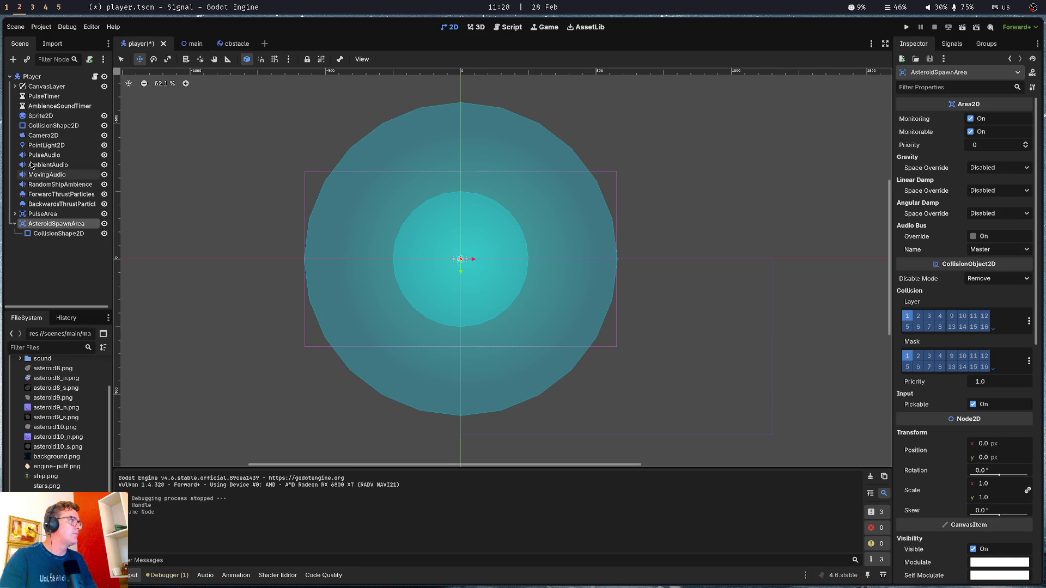
left_click(14, 224)
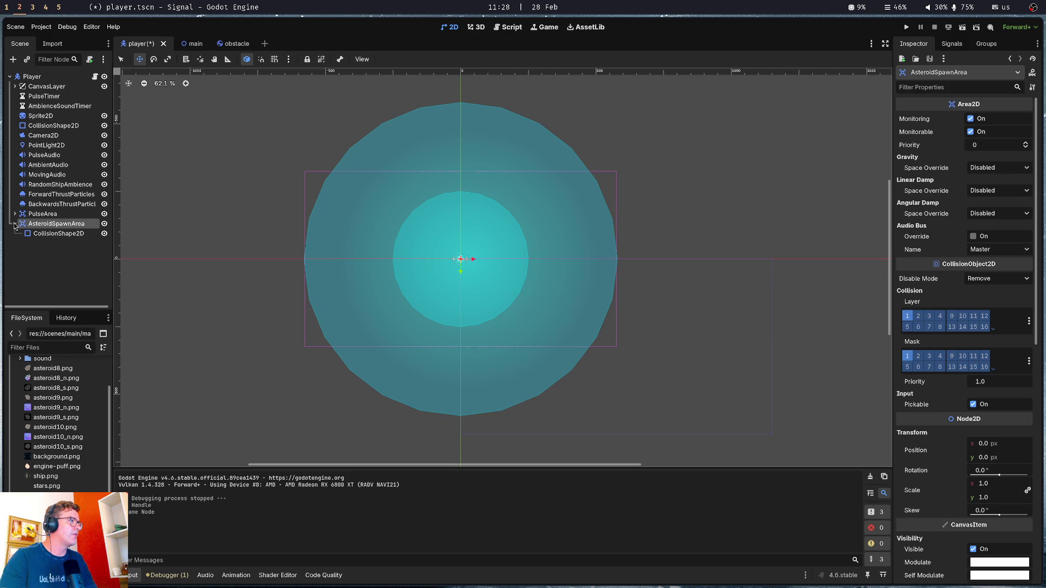
left_click(49, 214)
left_click(104, 213)
left_click(104, 214)
key("ctrl+s")
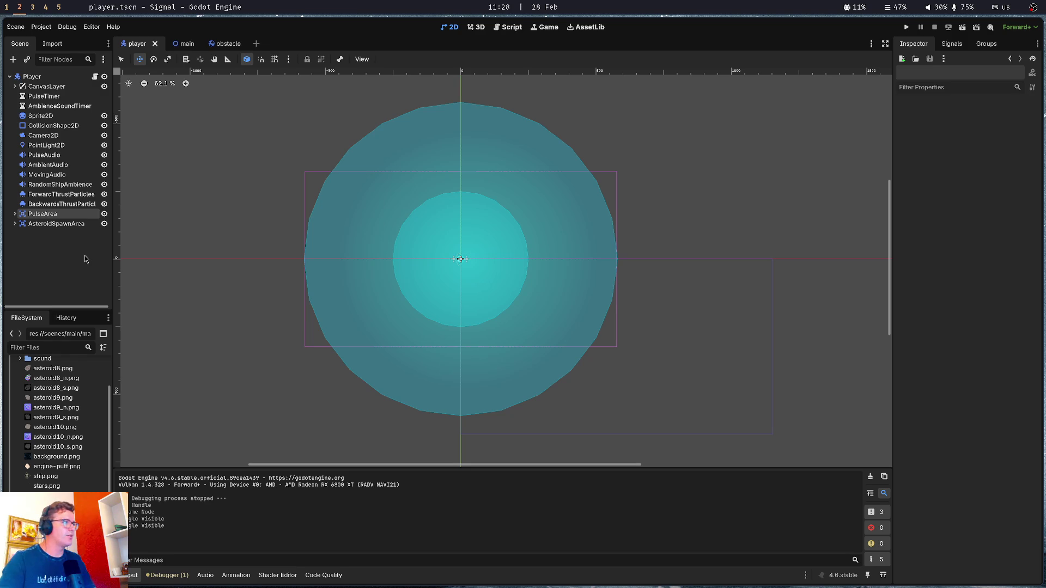
Select AsteroidSpawnArea and then its collision shape in the editor
left_click(80, 225)
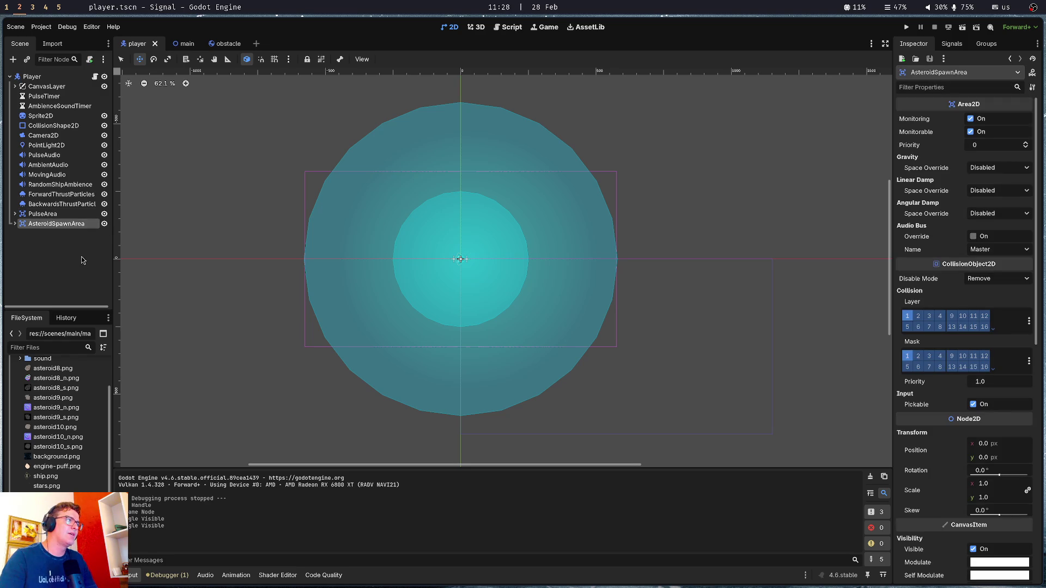
left_click(83, 260)
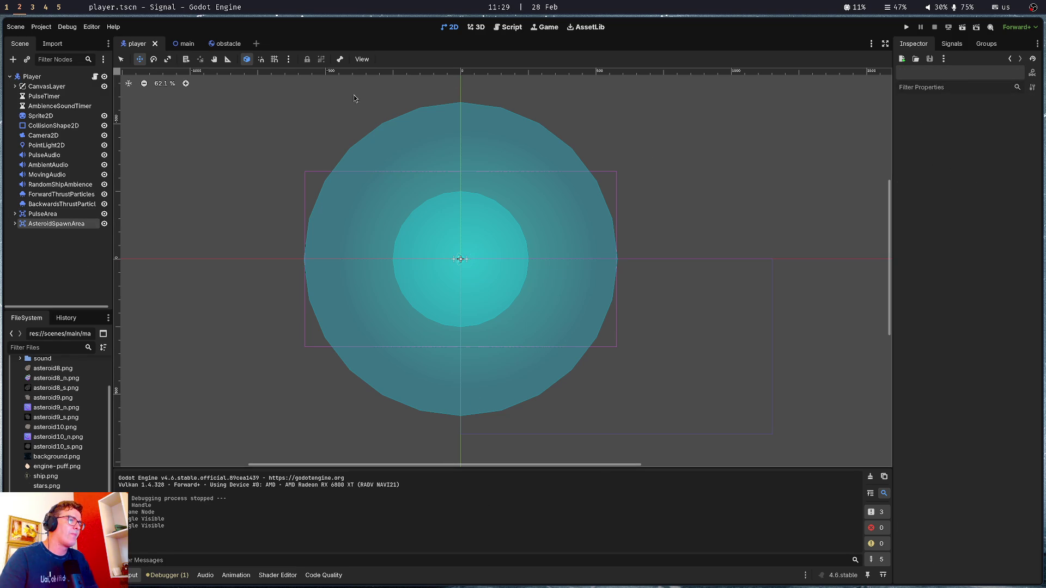
left_click(381, 373)
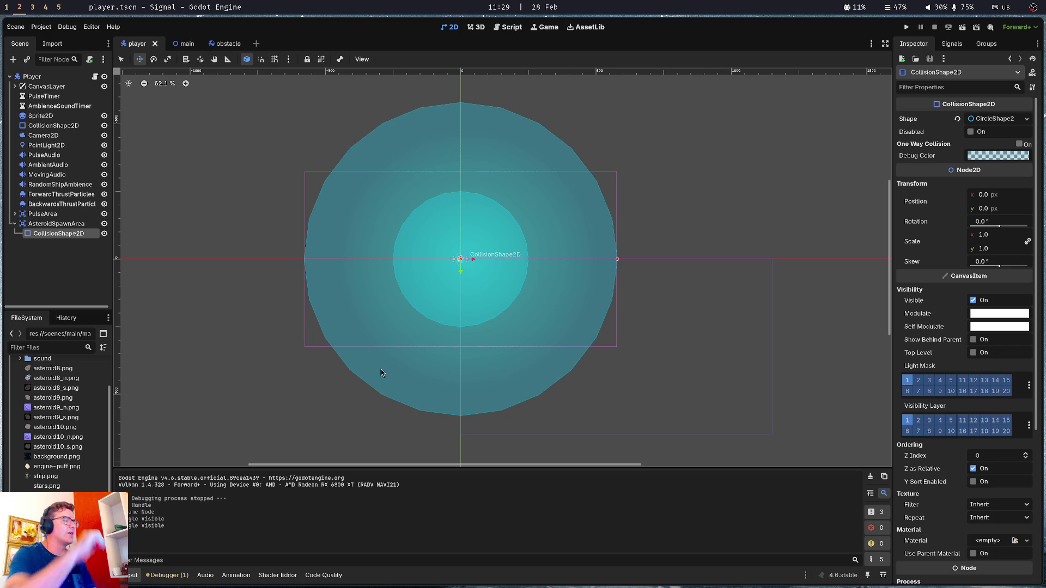
Deselect the collision shape and switch to the Amp terminal chat
left_click(38, 271)
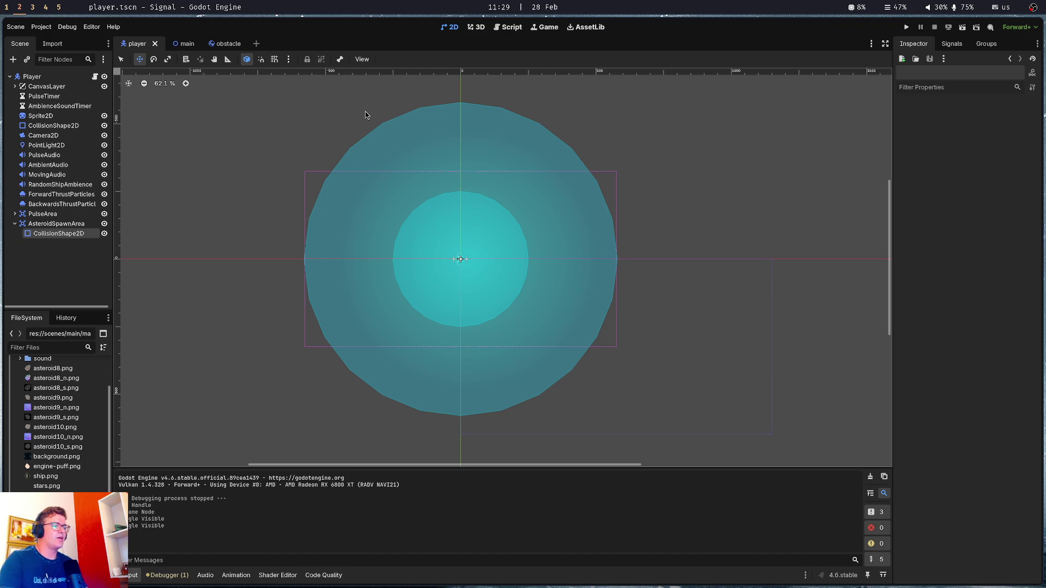
key("super+1")
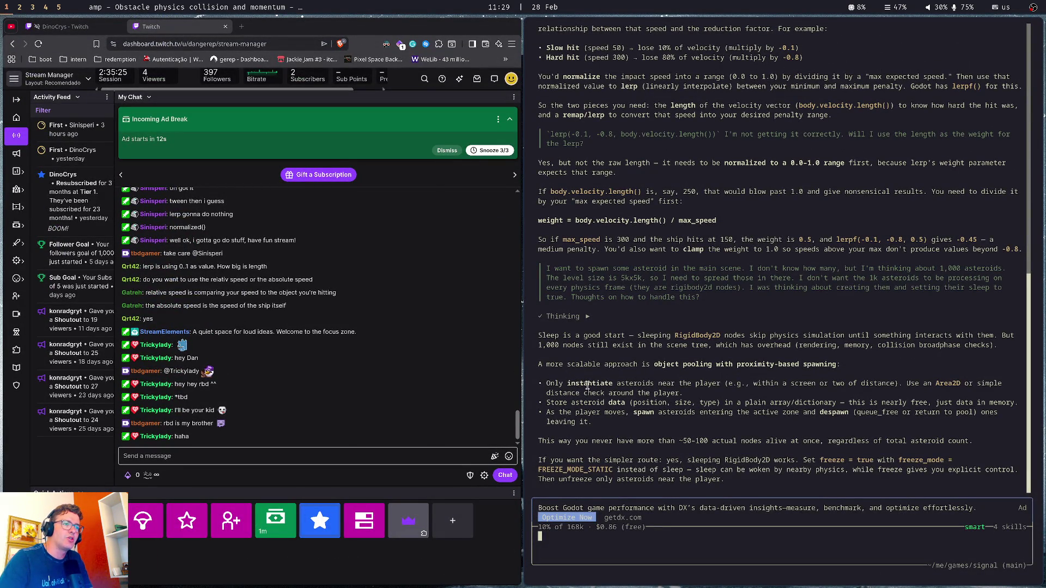
Copy lines of Amp's asteroid-data advice and ask how the Area2D will know when to spawn
left_click_drag(546, 383, 683, 393)
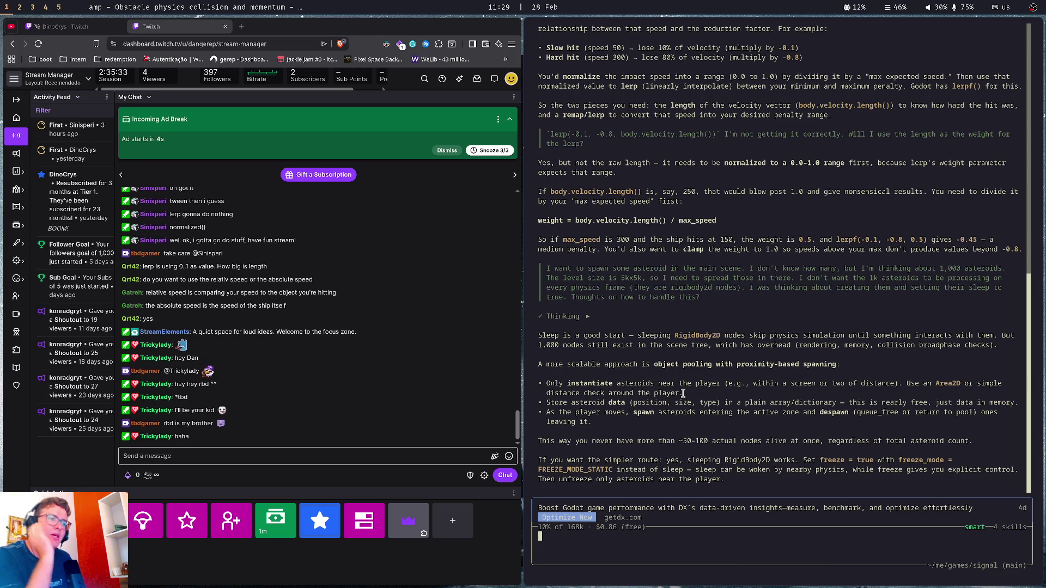
triple_click(681, 402)
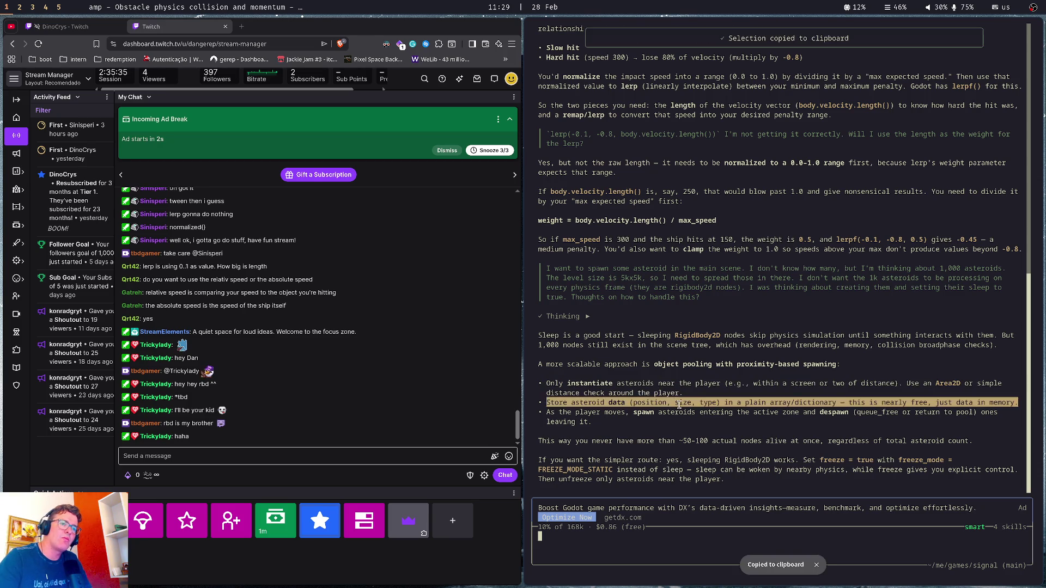
left_click_drag(829, 404, 939, 403)
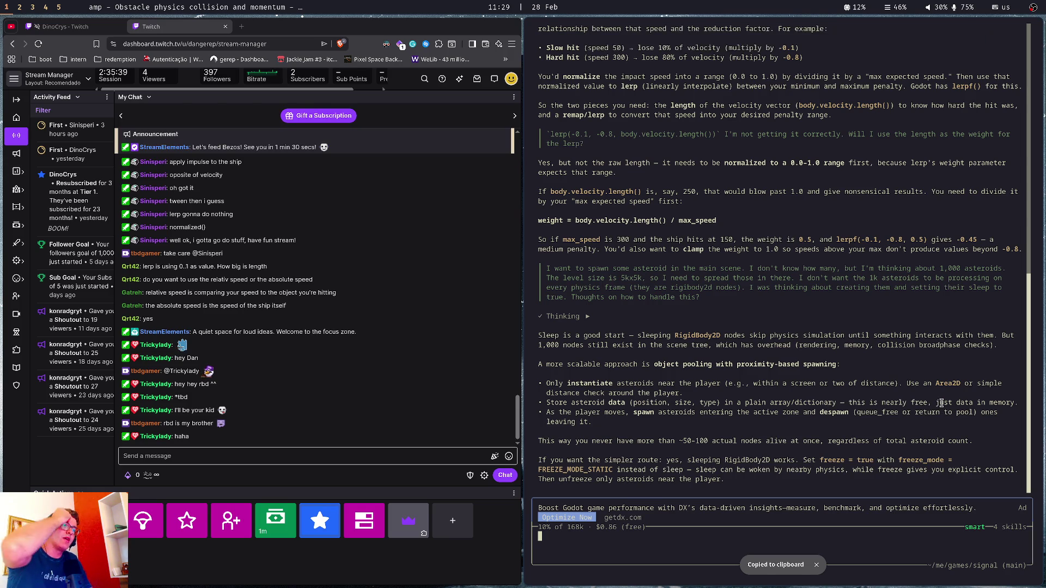
type("But howq ")
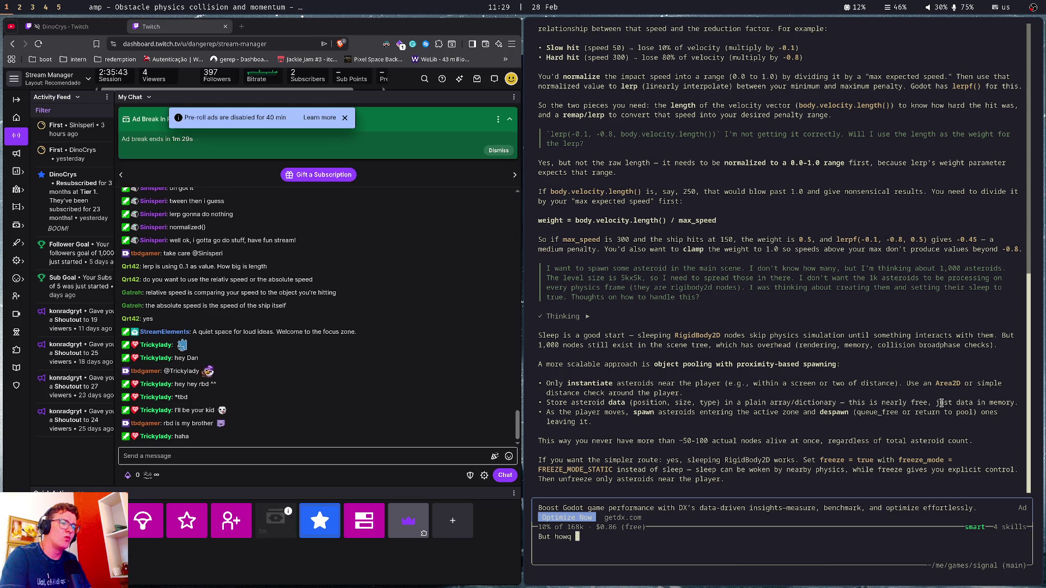
key("BackSpace")
key("BackSpace")
type(" will the ")
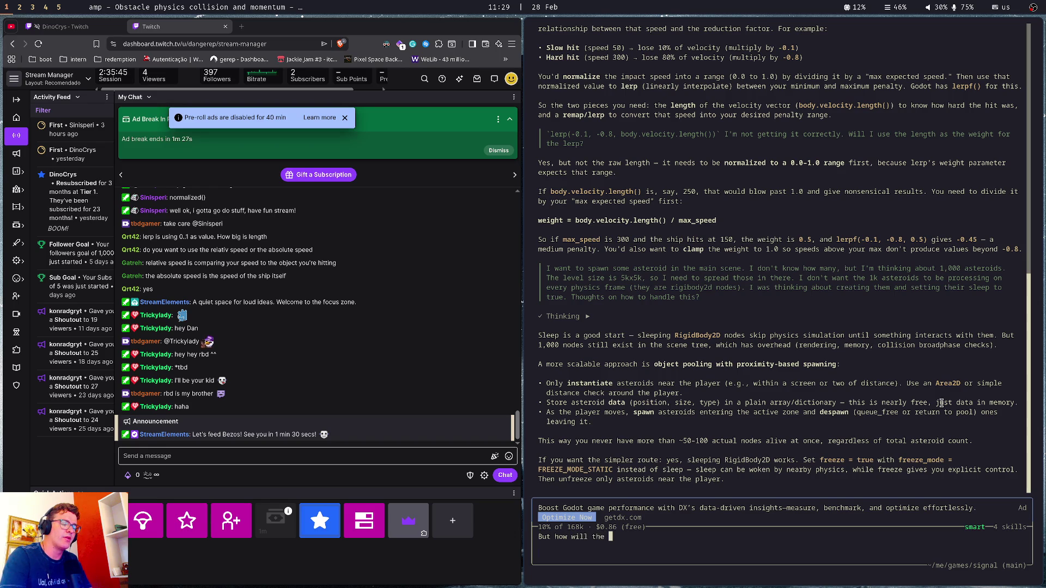
type("Are")
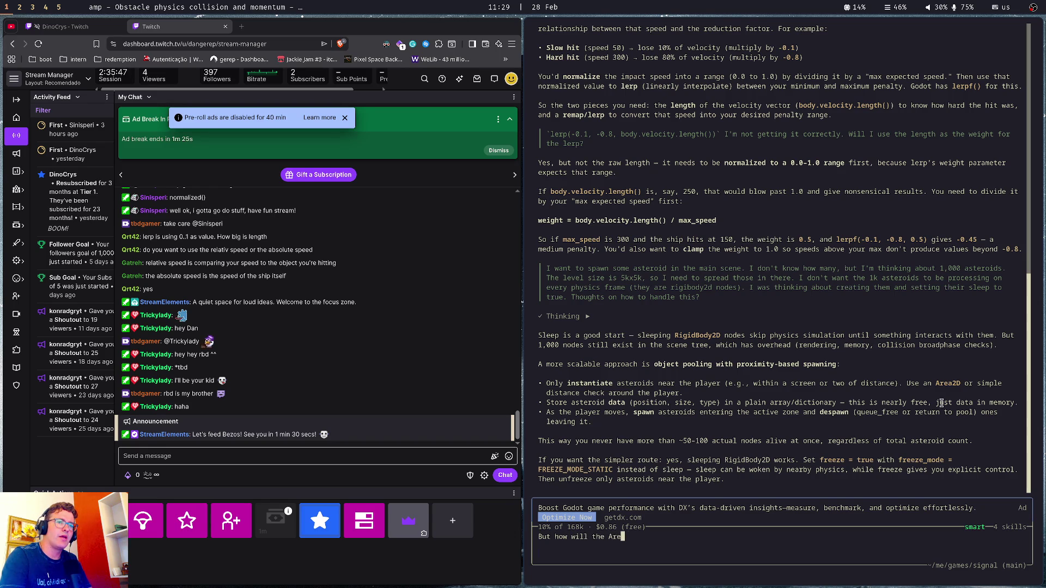
type("a2D")
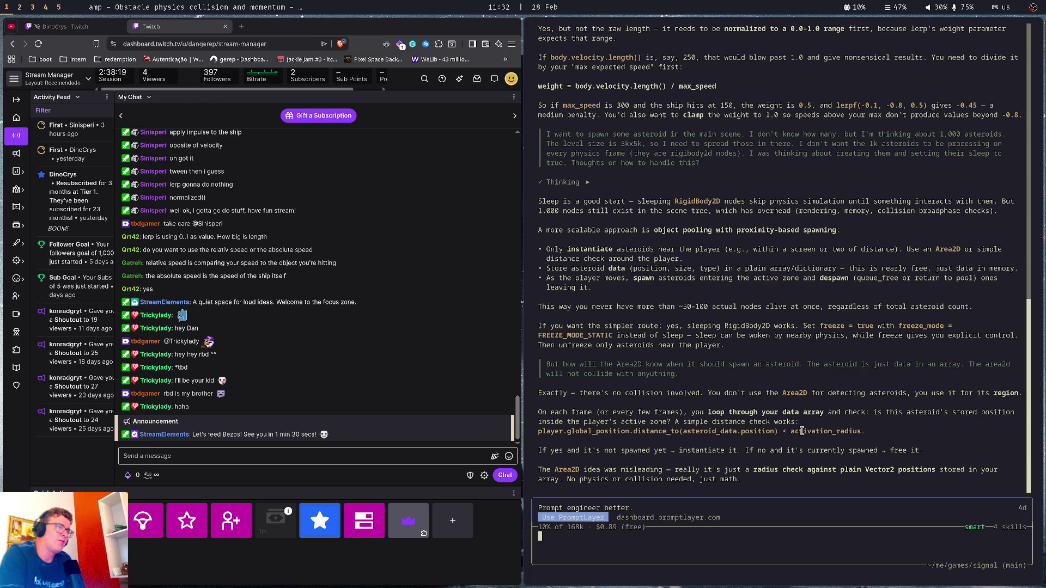
key("super+2")
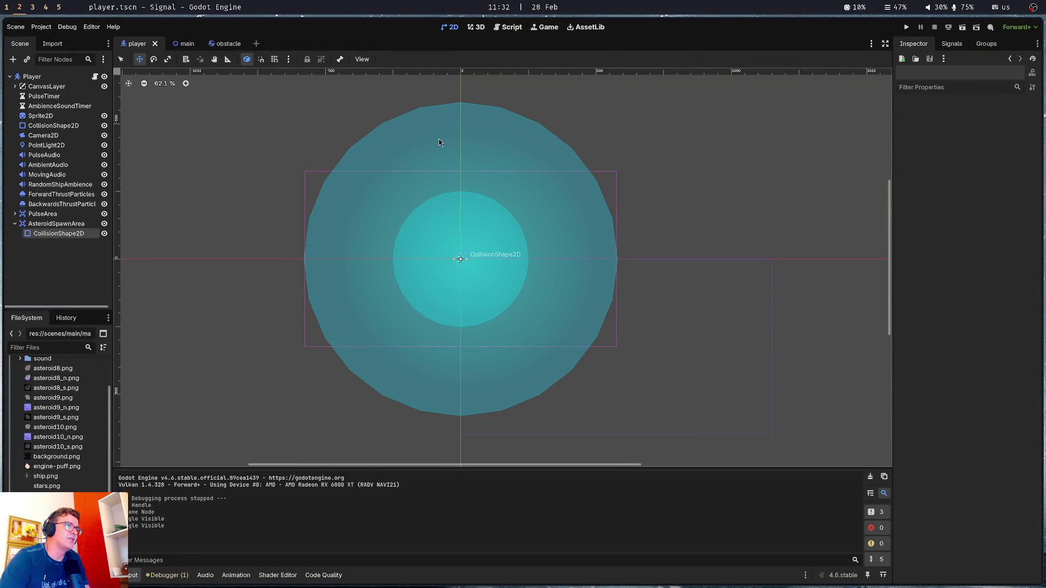
Check the collision circle's radius, then delete the AsteroidSpawnArea node from the player scene
left_click(439, 139)
left_click(997, 119)
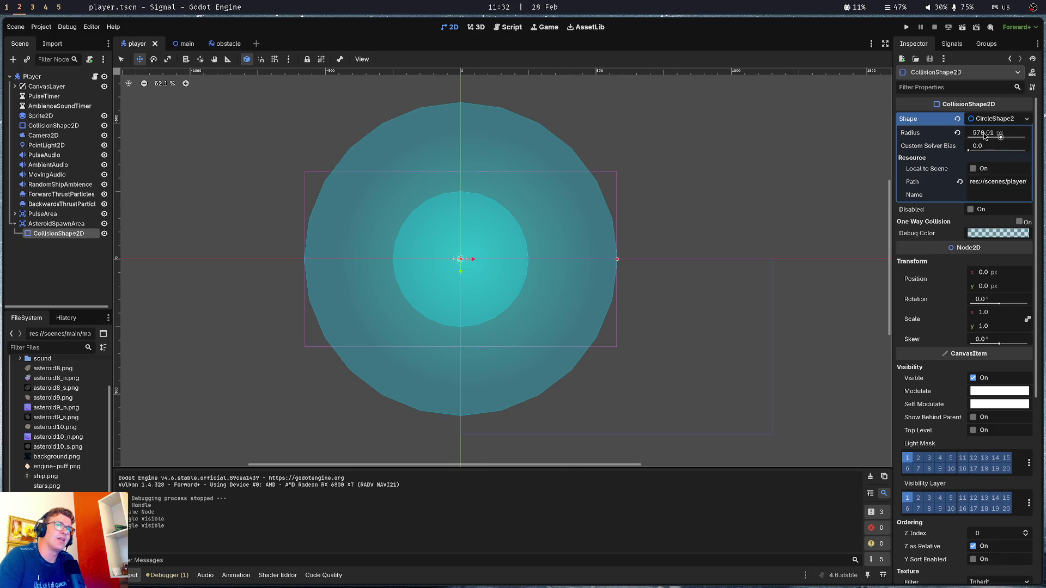
left_click(30, 224)
key("Delete")
key("Return")
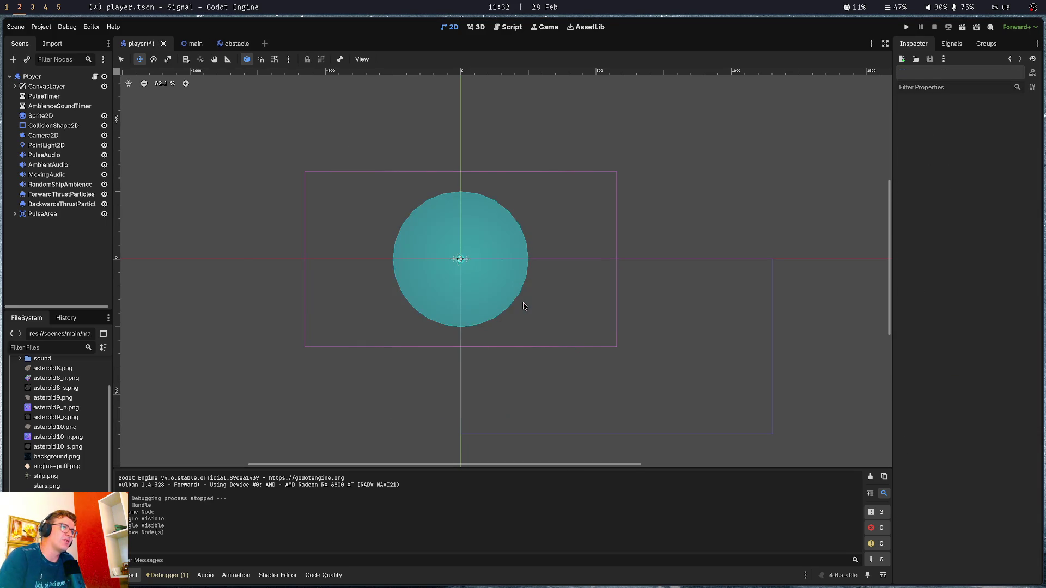
key("super+1")
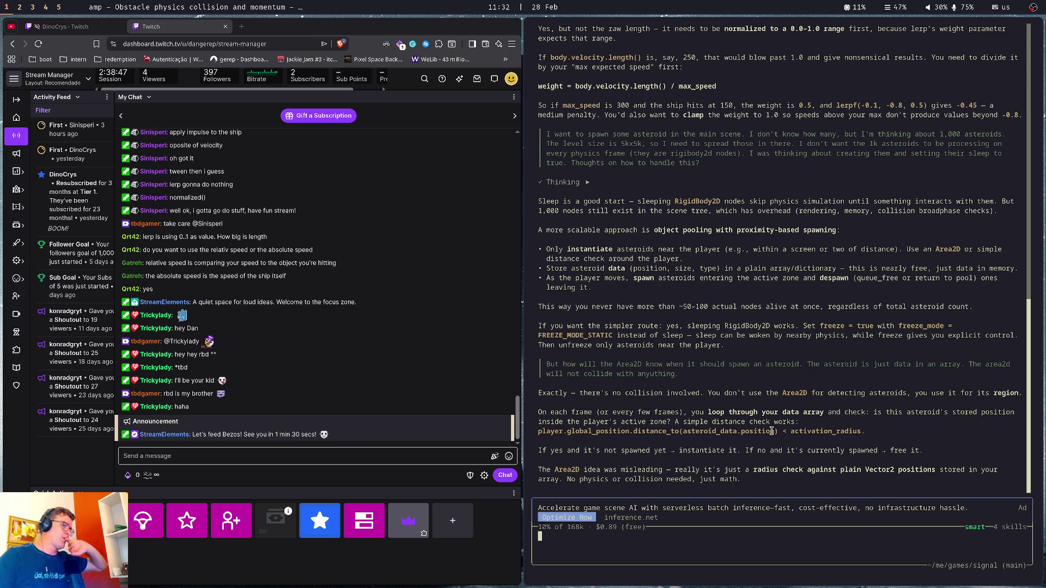
Copy parts of Amp's distance-check reply, start a follow-up draft, then clear it and return to Godot
left_click_drag(581, 471, 646, 472)
triple_click(641, 472)
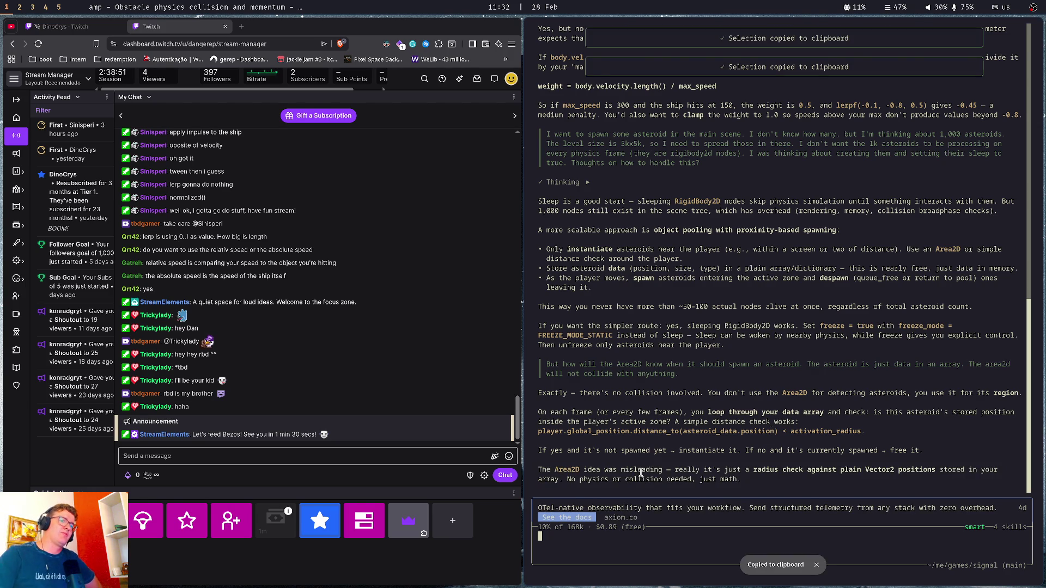
left_click_drag(647, 479, 742, 483)
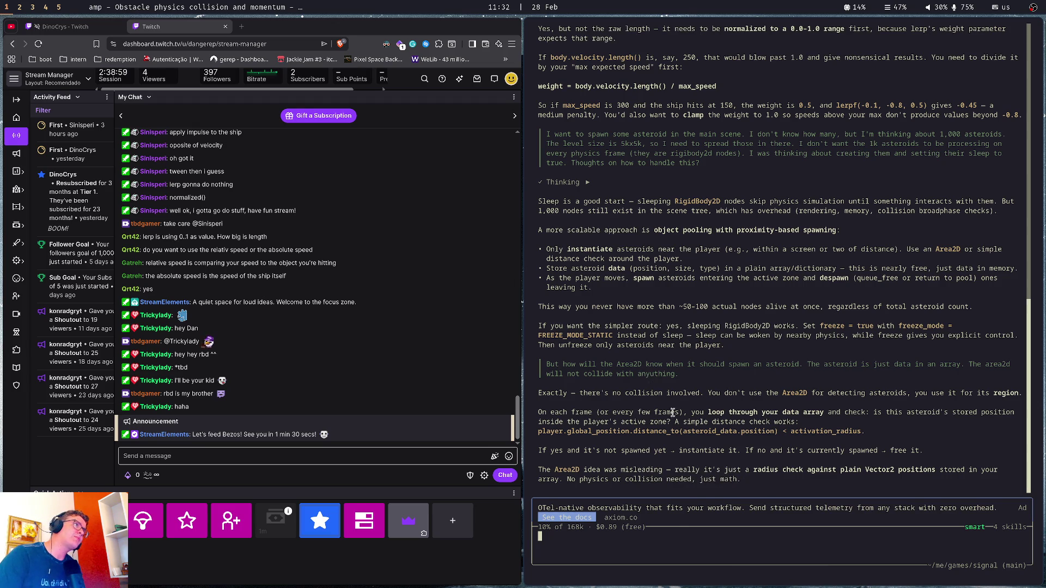
type("I understand it. I'm thinking if")
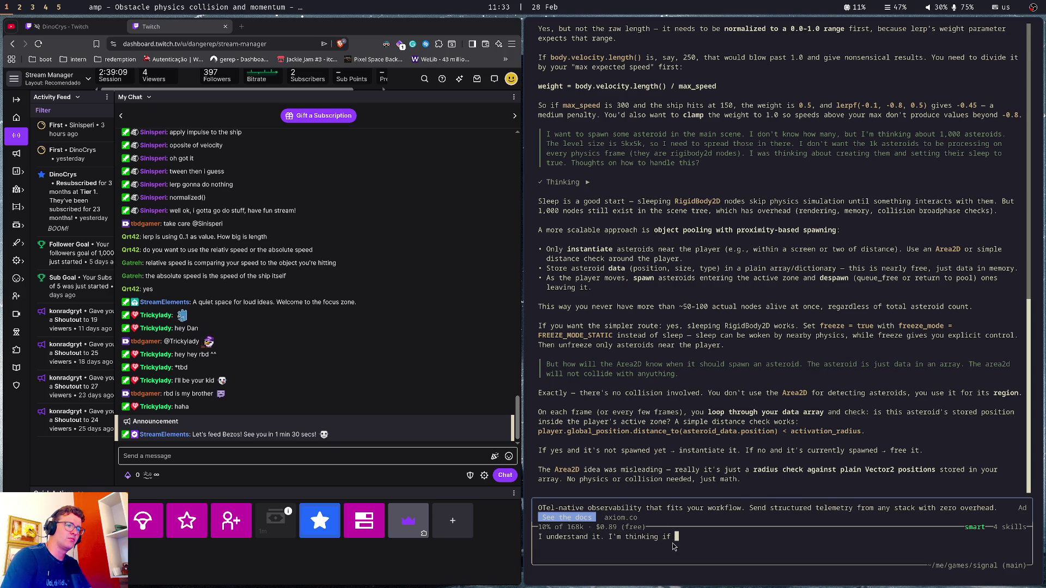
key("ctrl+w")
key("ctrl+w")
key("BackSpace")
key("BackSpace")
key("BackSpace")
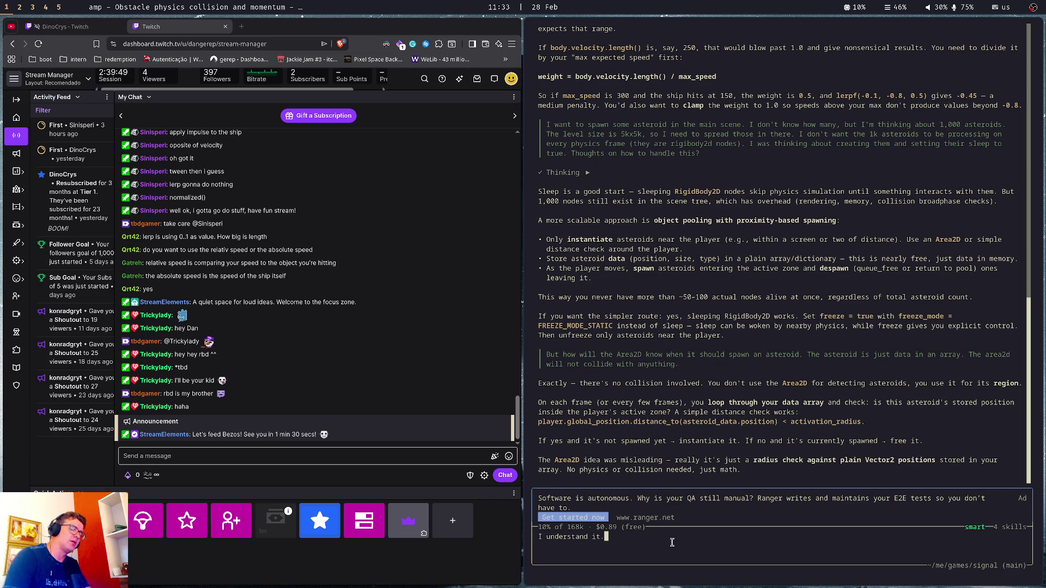
key("BackSpace")
key("BackSpace")
key("BackSpace")
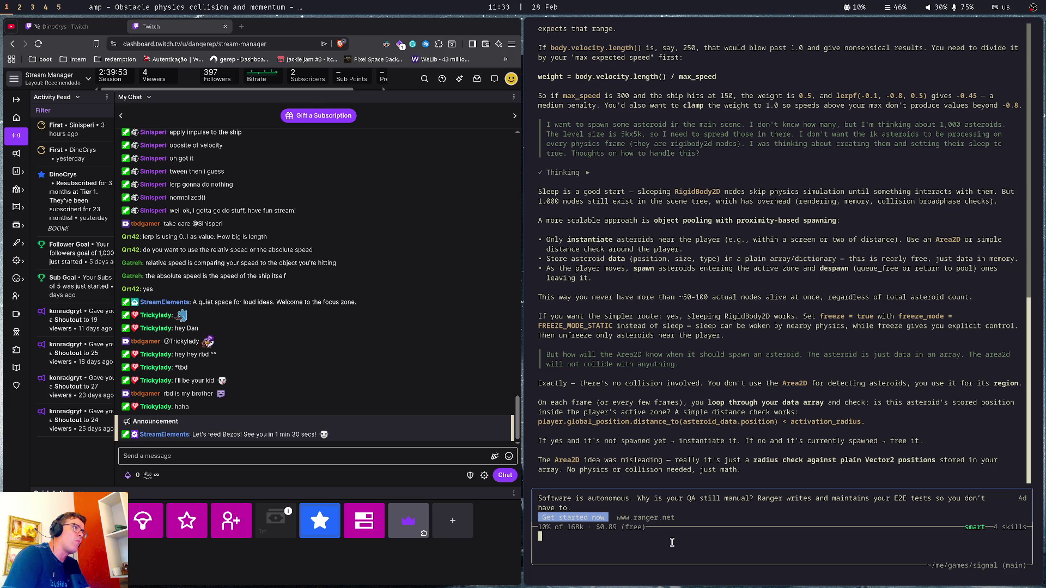
key("super+Tab")
key("super+Tab")
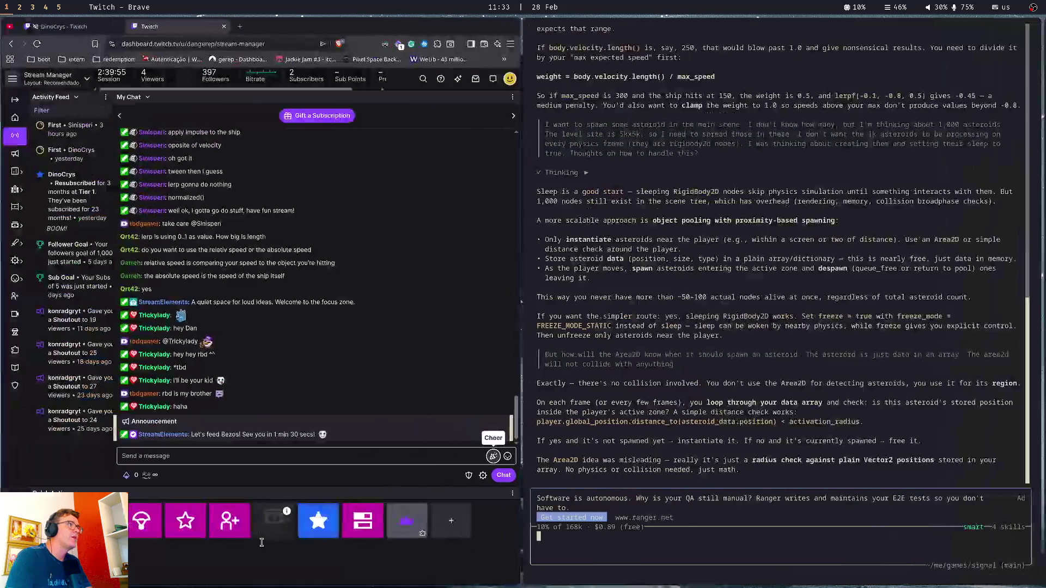
key("super+2")
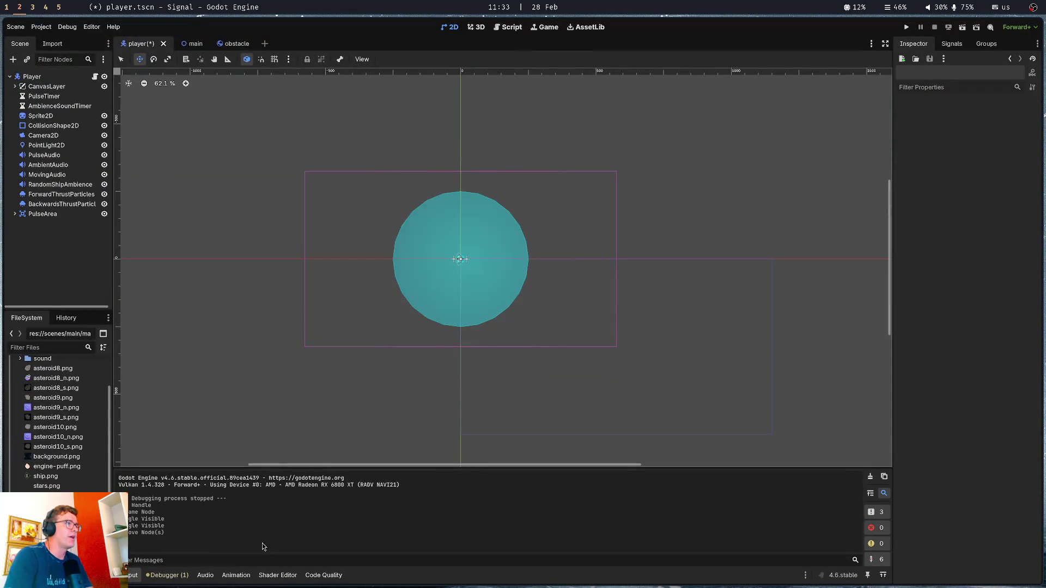
Add const MAX_NUM_ENEMIES = 1000 below the preload constants in main.gd and save
left_click(193, 44)
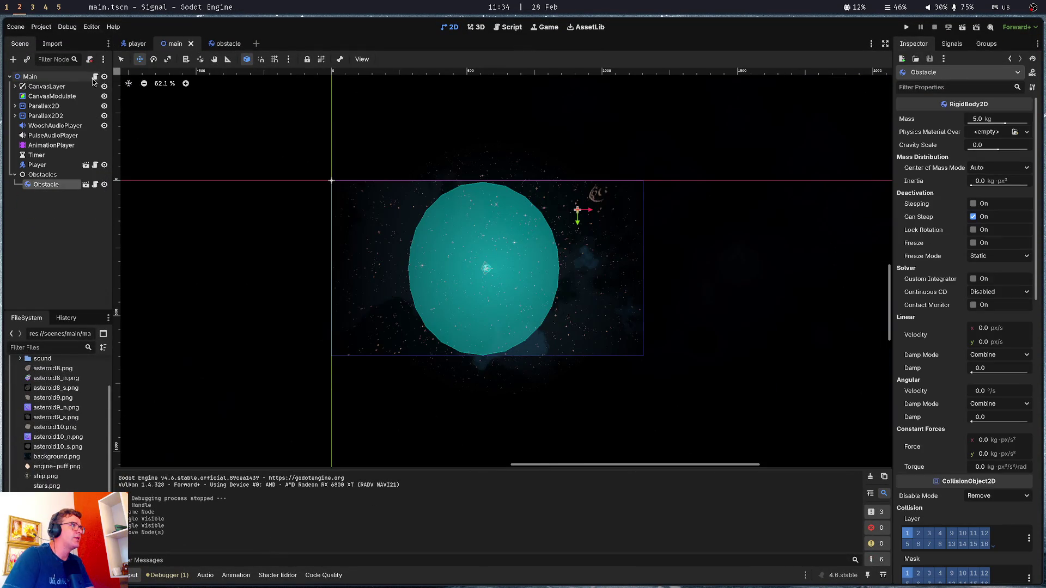
left_click(95, 76)
left_click(402, 183)
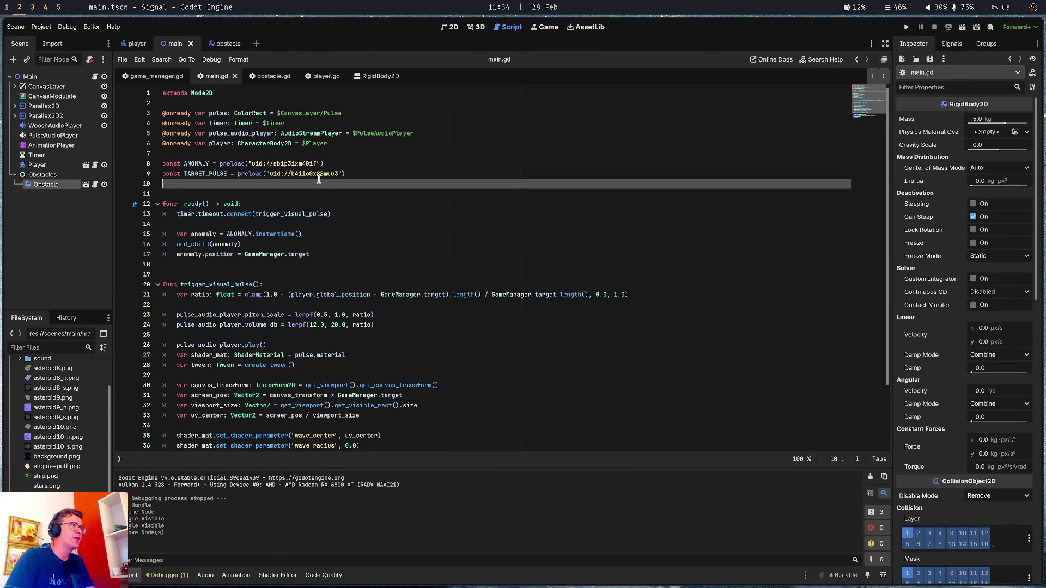
key("Return")
type("const m")
type("MAX_NUM_")
type("ENEMIE")
type(" 1000")
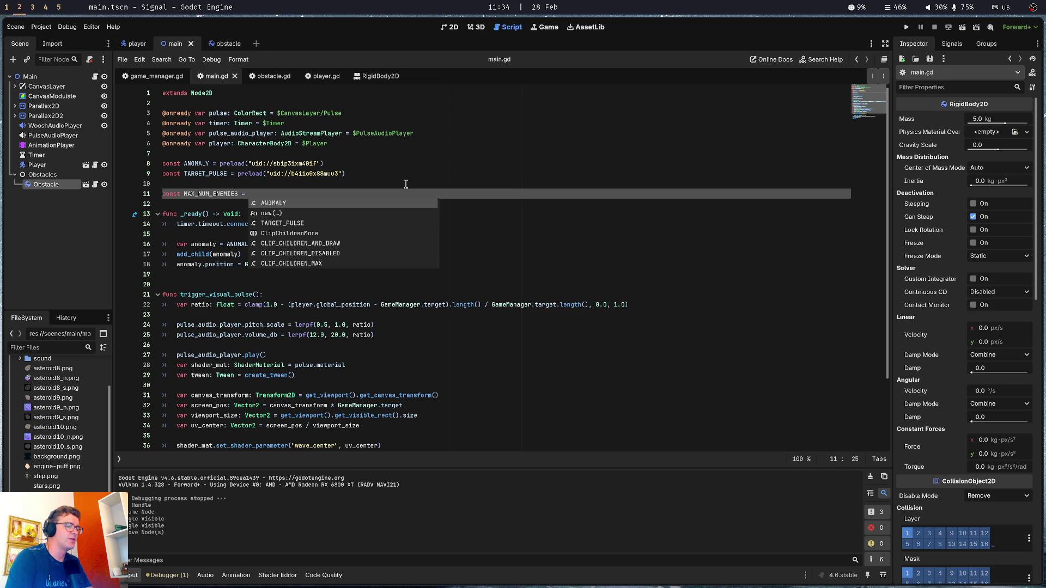
key("ctrl+s")
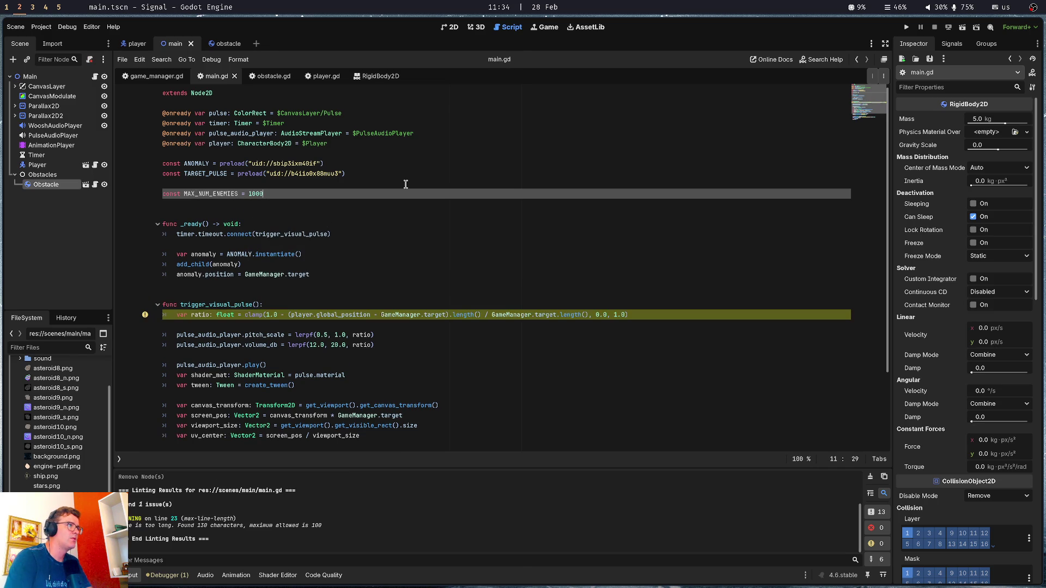
Review the new MAX_NUM_ENEMIES line in main.gd and save the script again
left_click(405, 183)
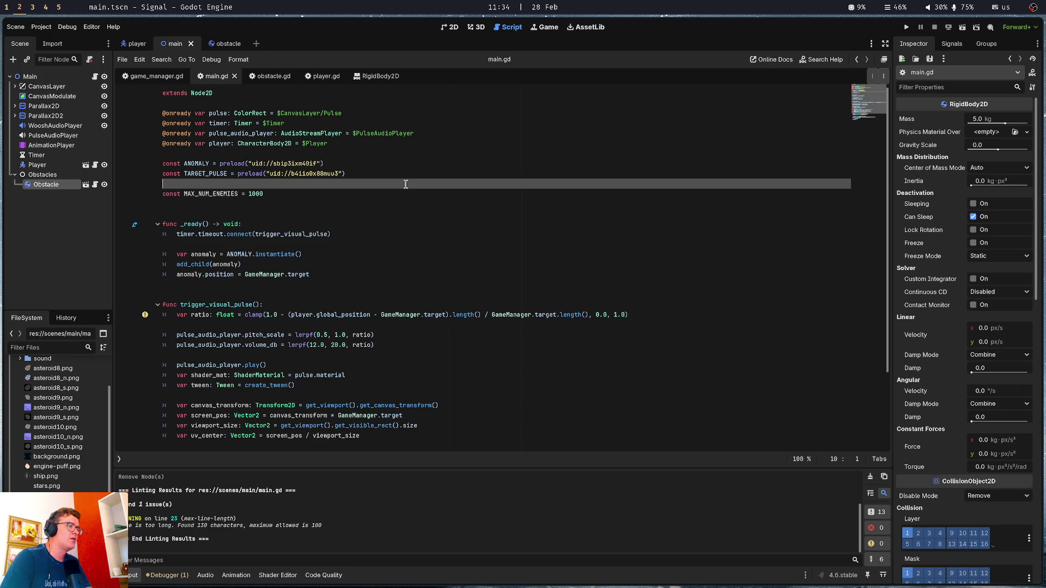
left_click(433, 223)
key("ctrl+s")
left_click(360, 273)
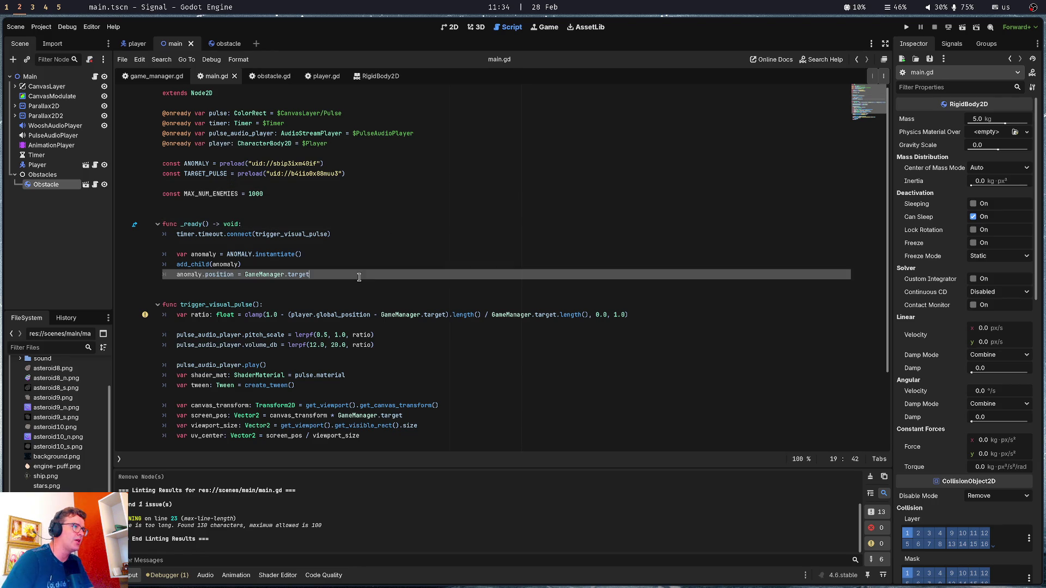
left_click(330, 197)
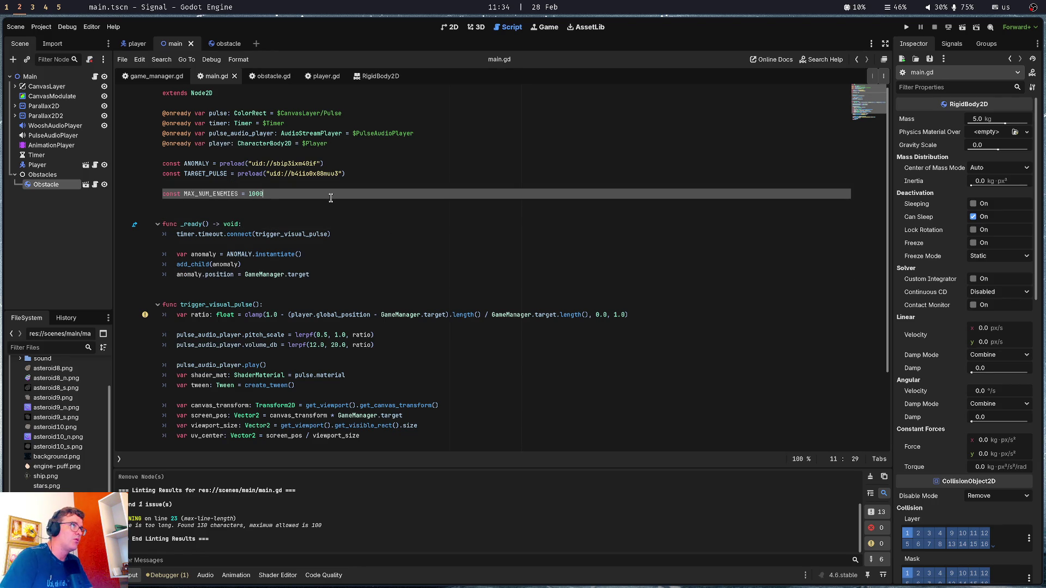
key("Down")
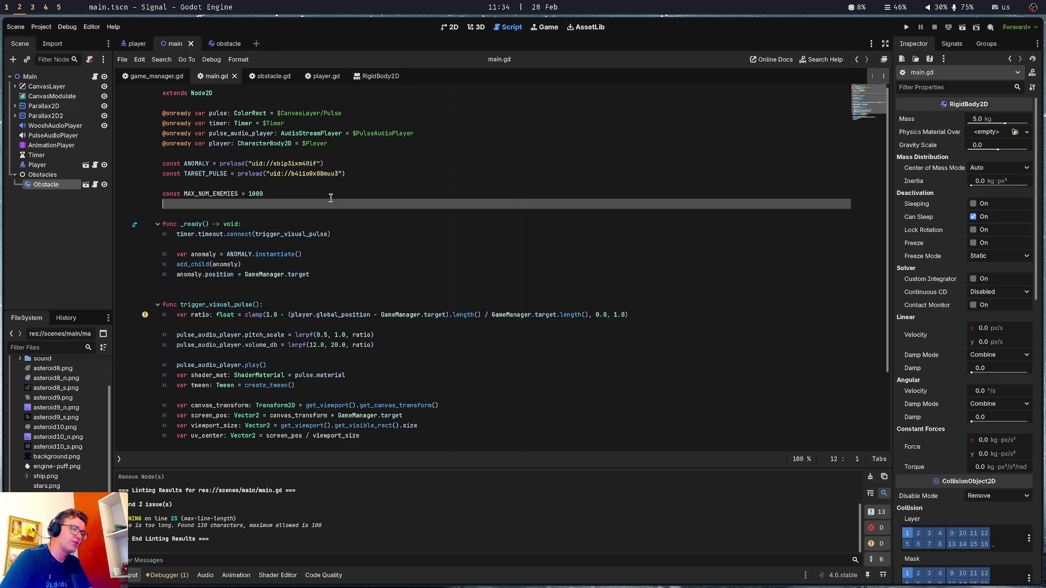
key("super+1")
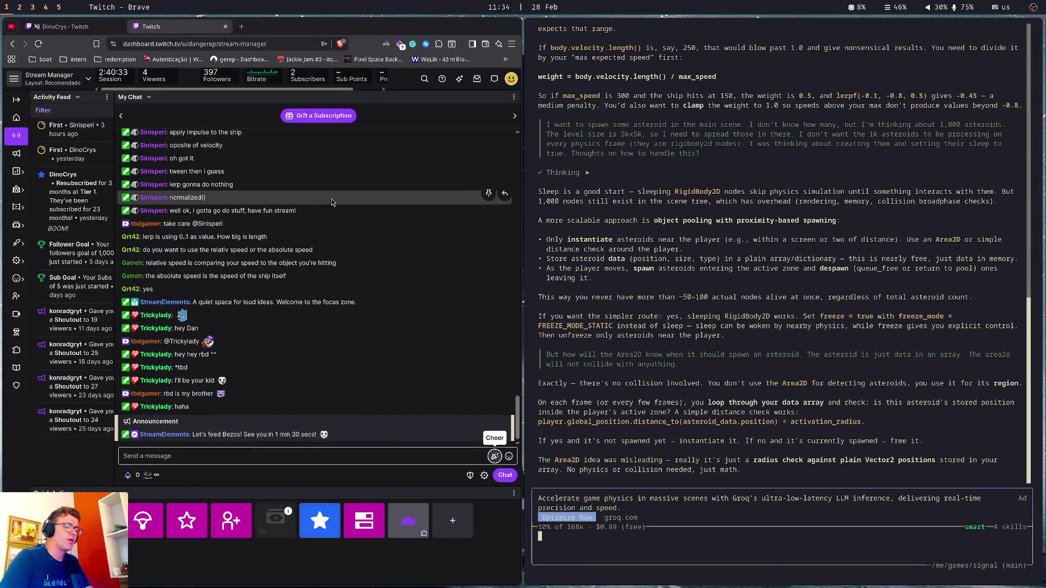
Search Google for 'gdscript random vactor2' in a new browser tab
key("ctrl+t")
type("google.com")
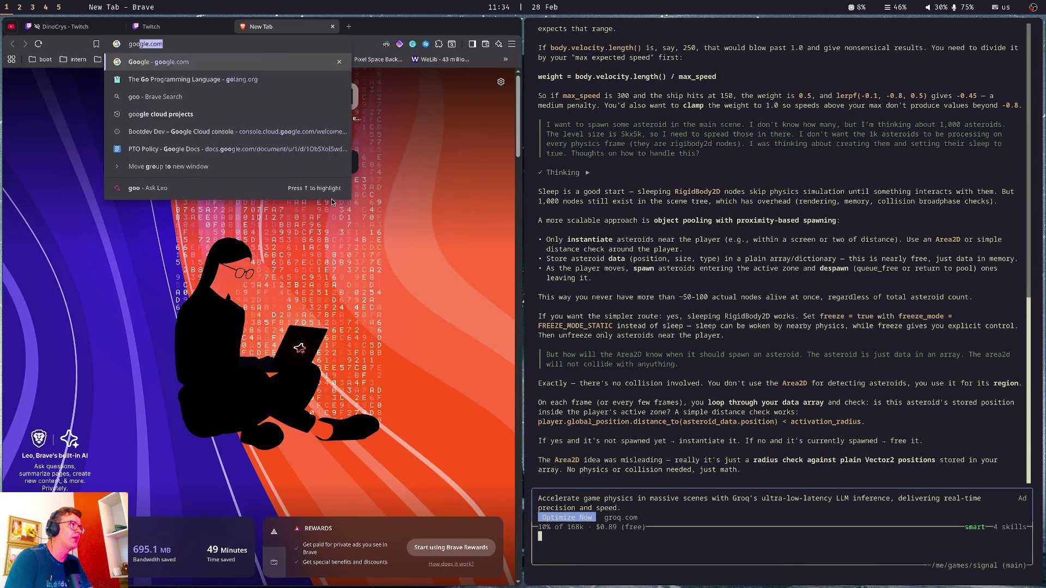
key("Return")
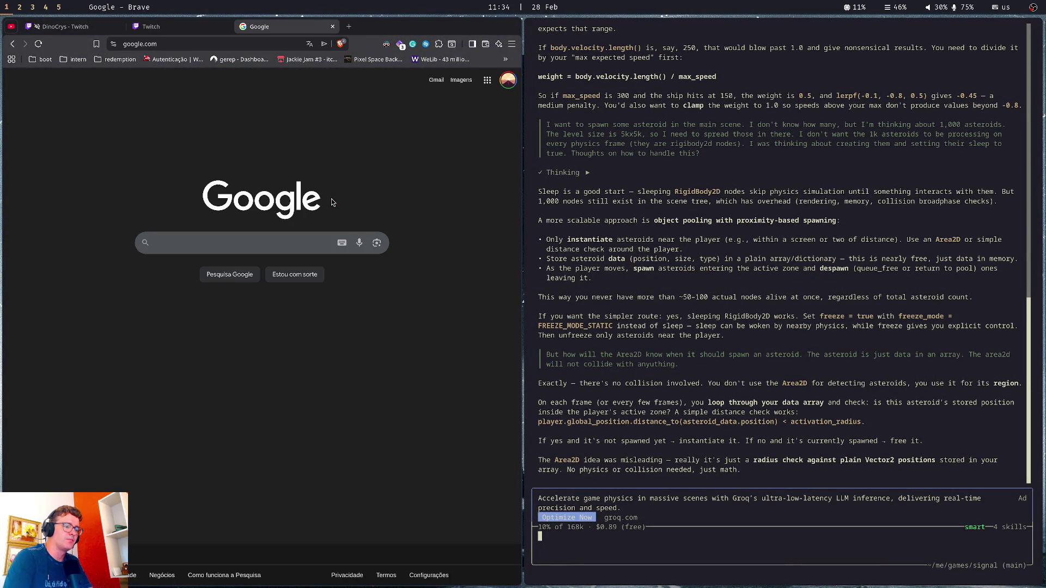
type("gdsc")
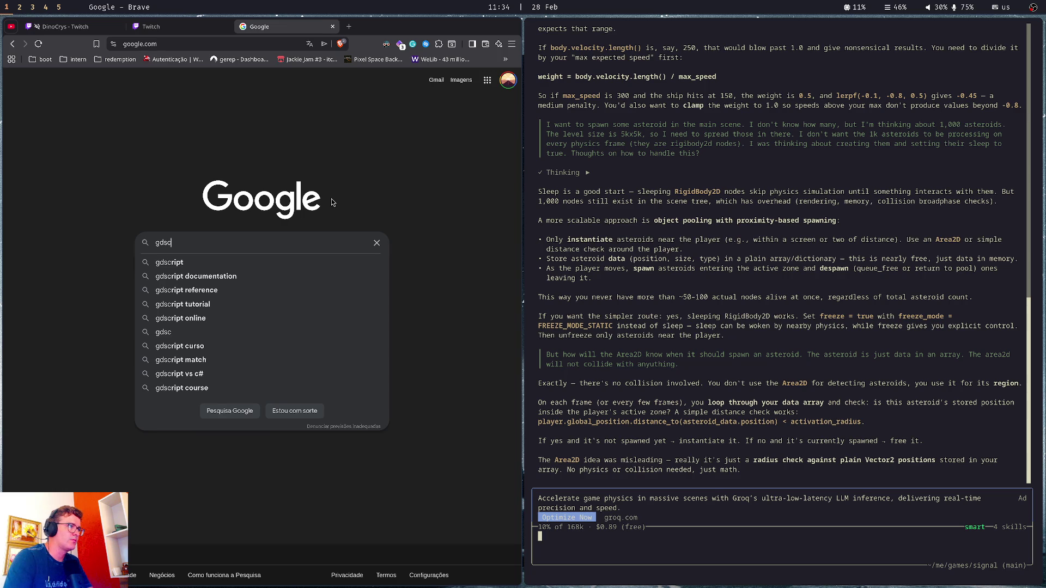
type("ript ran")
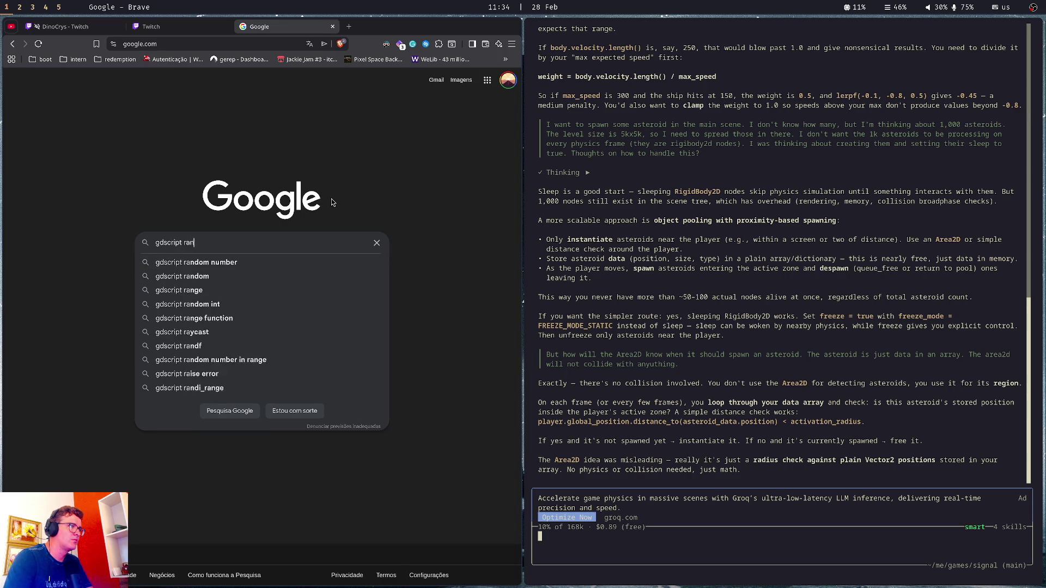
type("dom va")
key("BackSpace")
key("BackSpace")
key("BackSpace")
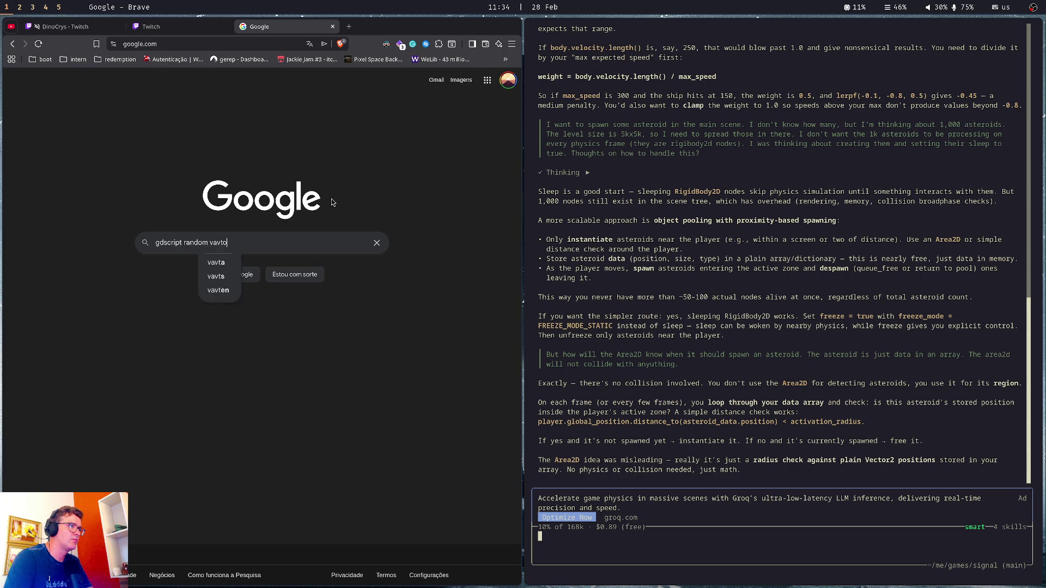
type("c")
key("BackSpace")
type("vactor32")
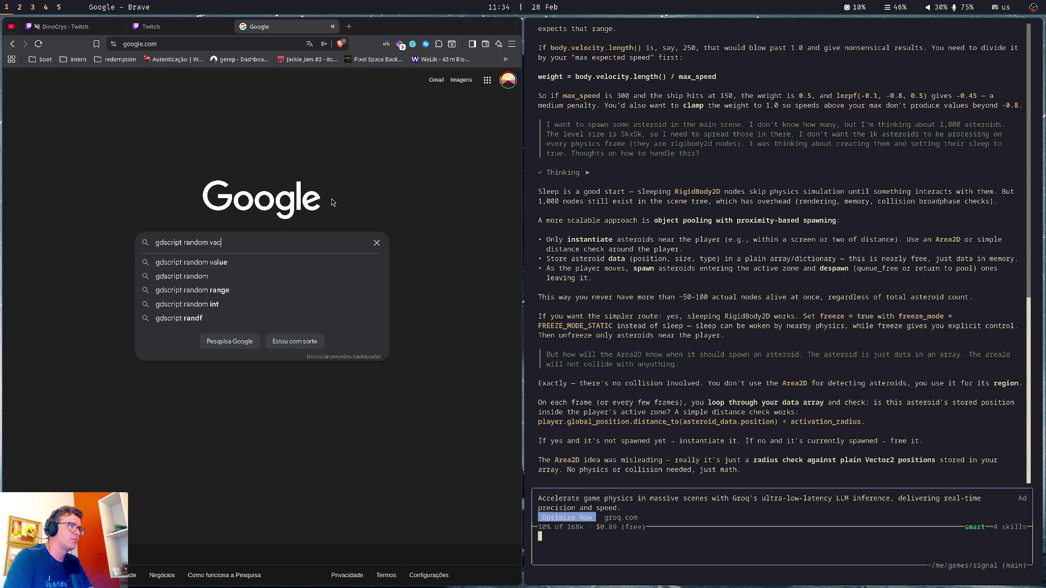
key("BackSpace")
key("BackSpace")
type("2")
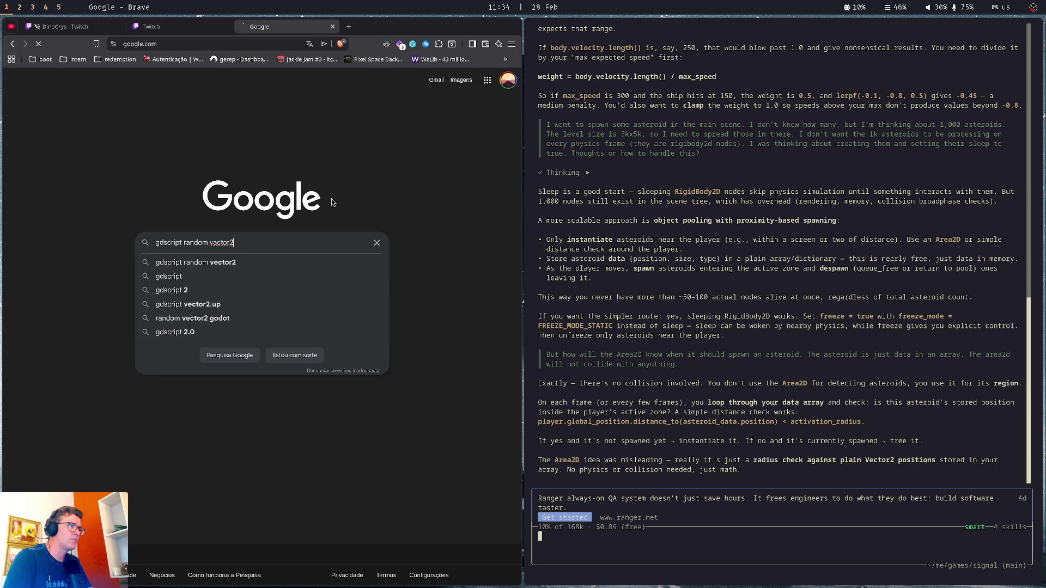
key("Return")
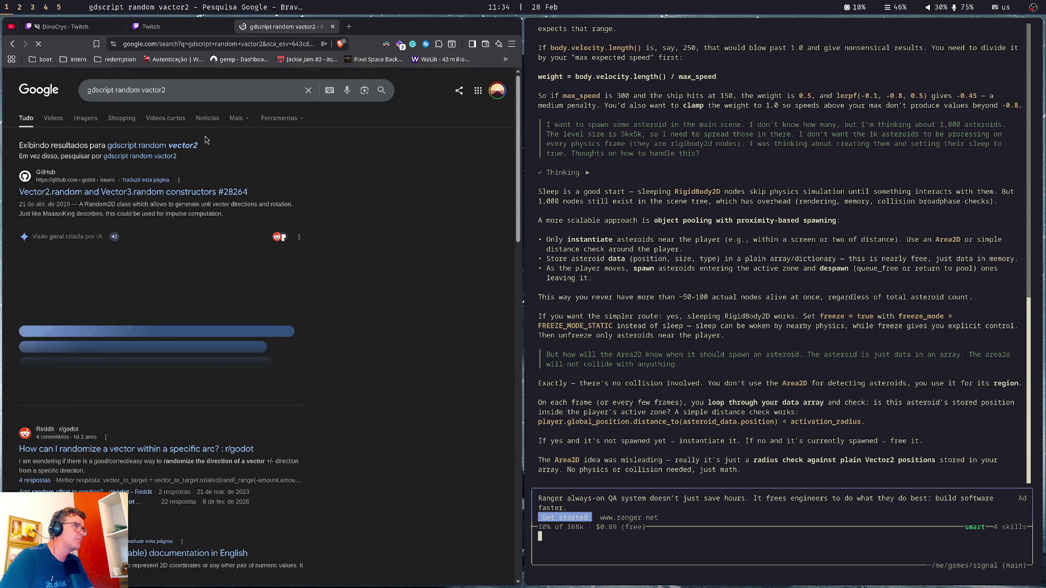
Expand the AI overview and select the randf_range arguments in its example code
scroll(184, 150, "down", 1)
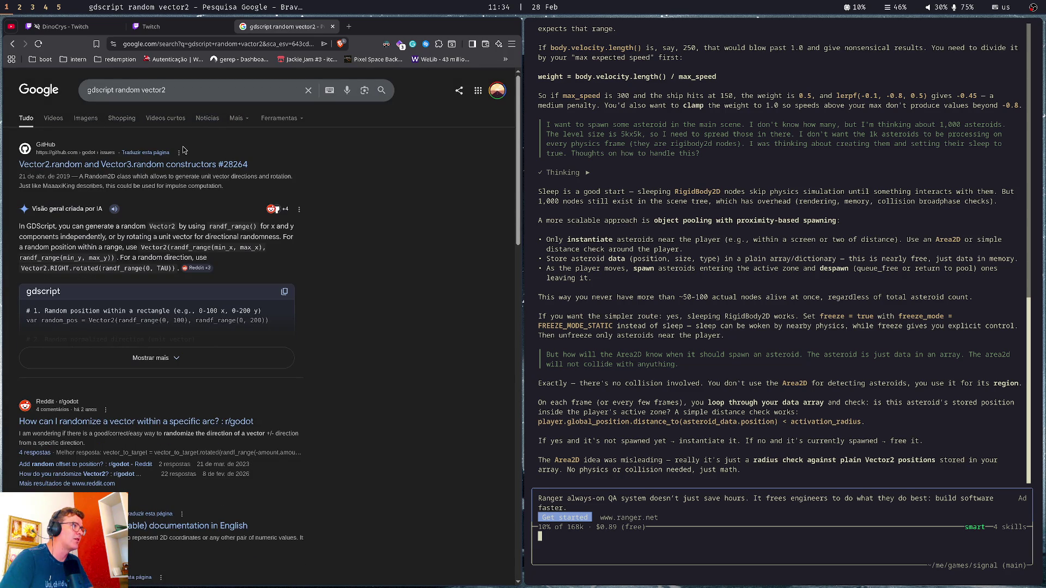
left_click(156, 359)
mouse_move(116, 321)
left_mouse_down()
mouse_move(283, 332)
mouse_move(267, 325)
left_mouse_up()
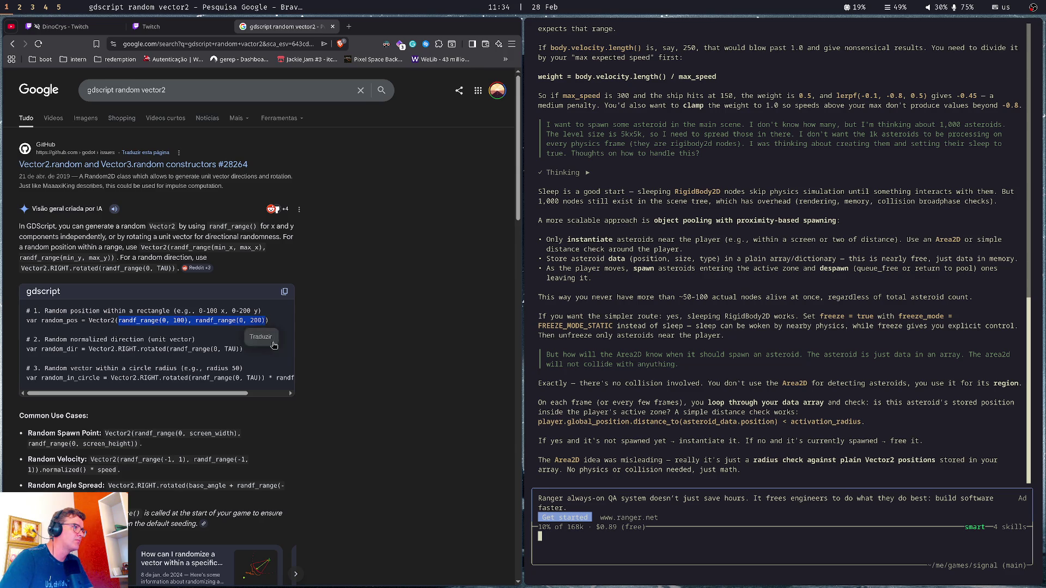